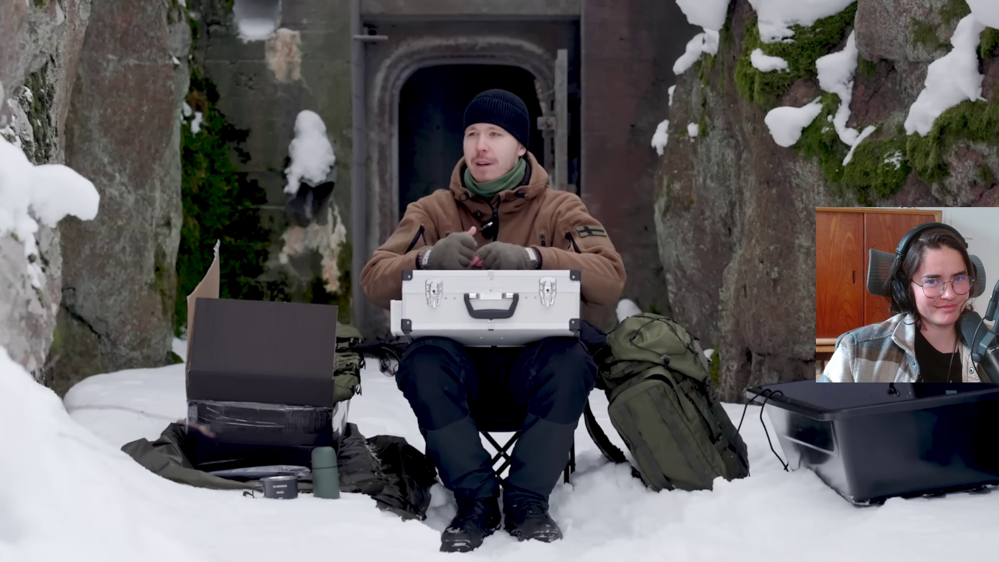
# - Glance at the watch page, then play the Road to Vostok video full screen to the 14,99€ end slide
pyautogui.click(758, 300)
pyautogui.click(976, 550)
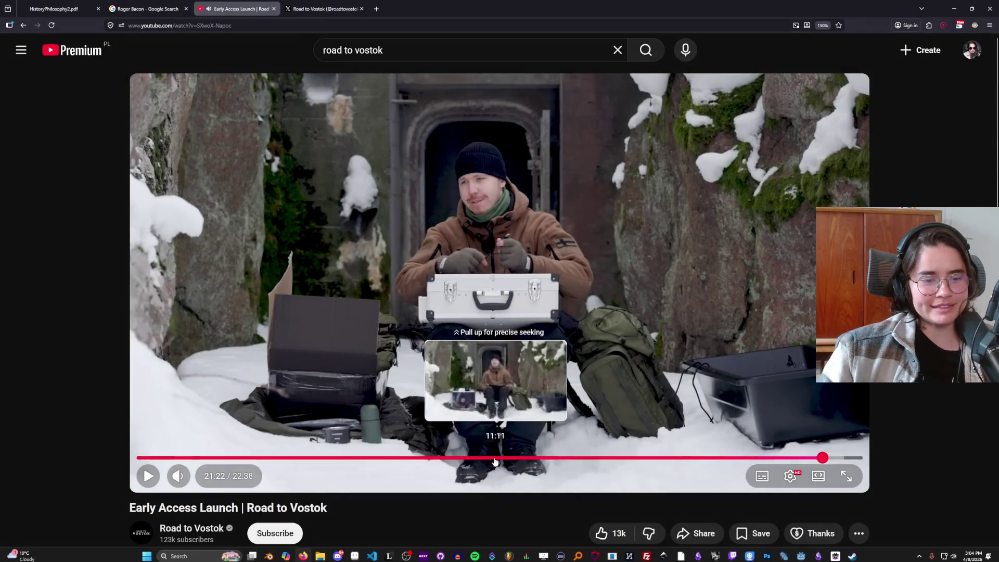
pyautogui.scroll(-3, 386, 395)
pyautogui.scroll(3, 244, 416)
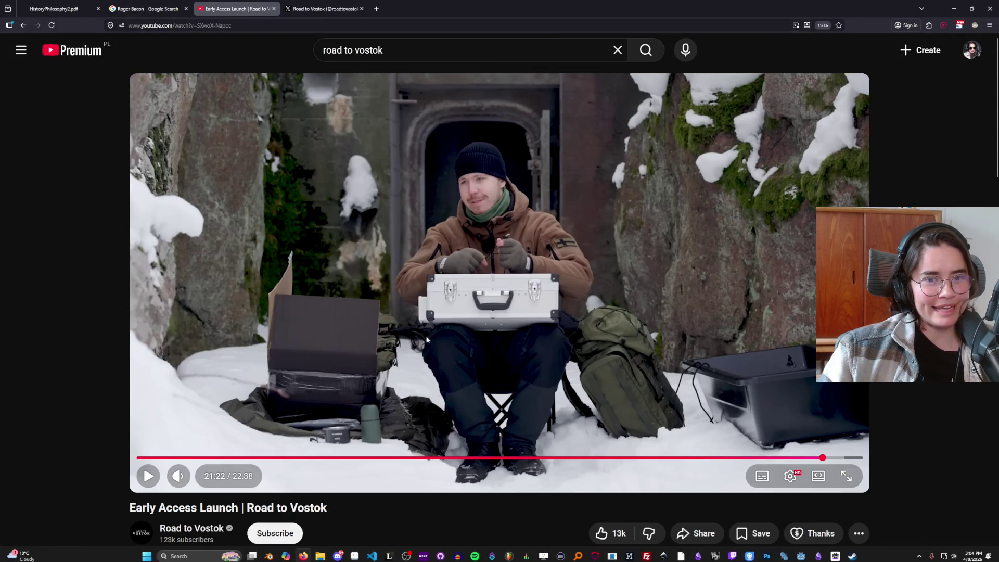
pyautogui.press('space')
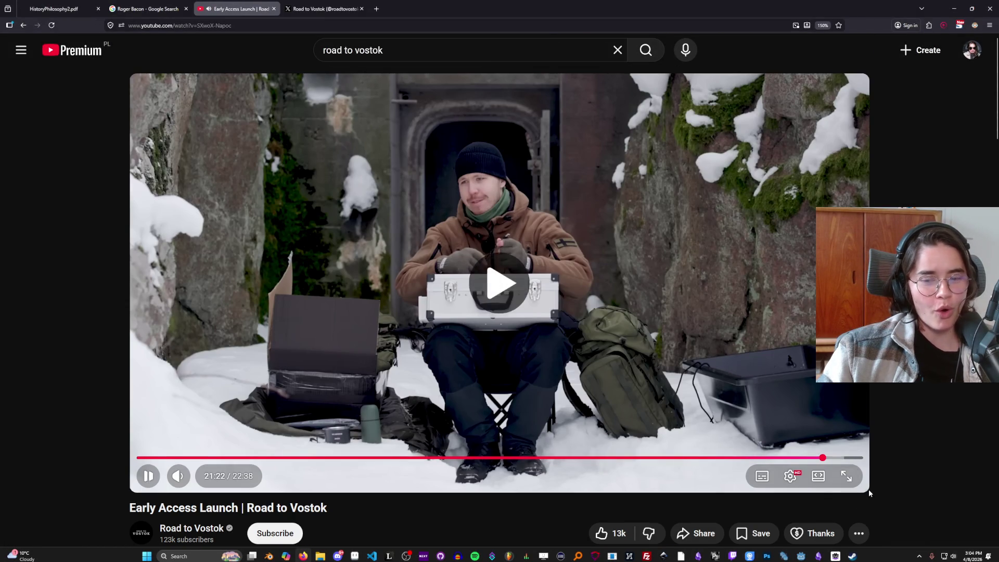
pyautogui.click(855, 485)
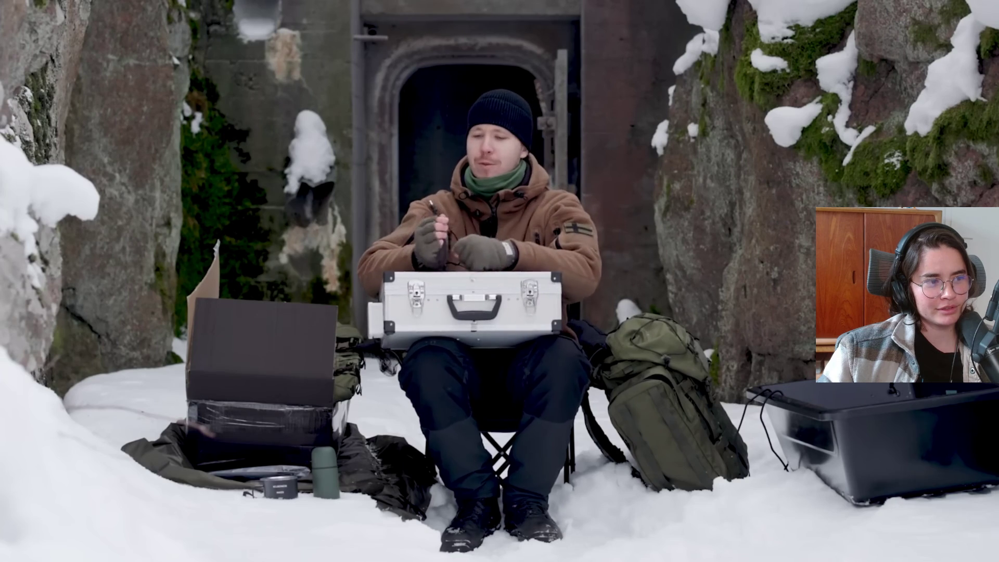
pyautogui.moveTo(544, 336)
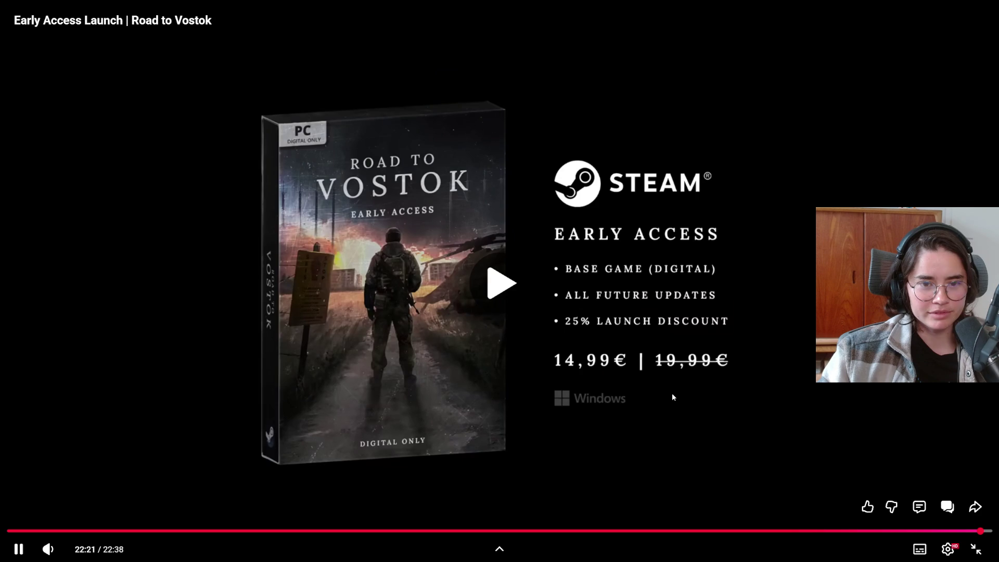
# - Pause near the end, exit full screen and highlight 'overly dramatic' in the first comment
pyautogui.click(572, 404)
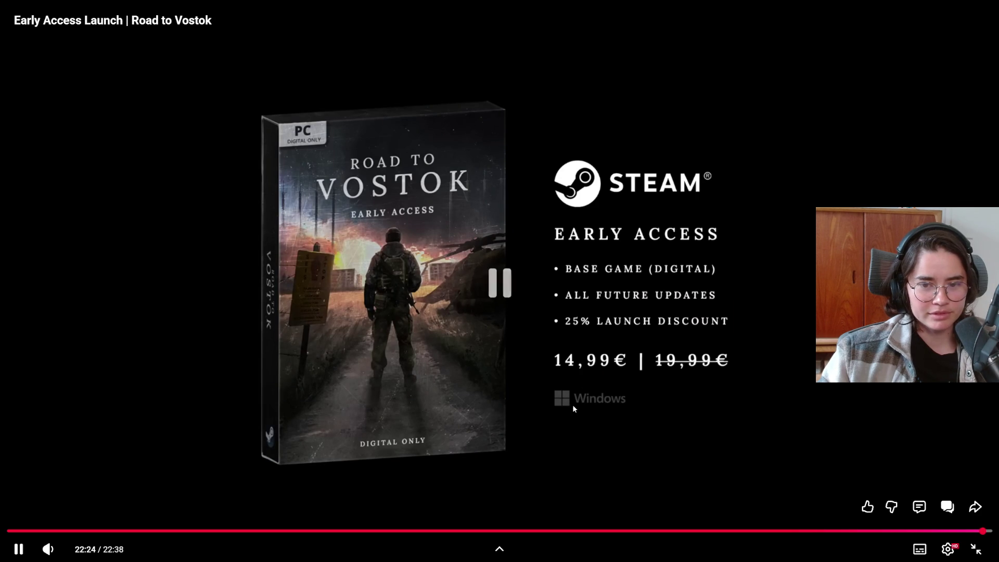
pyautogui.press('Escape')
pyautogui.scroll(-8, 388, 311)
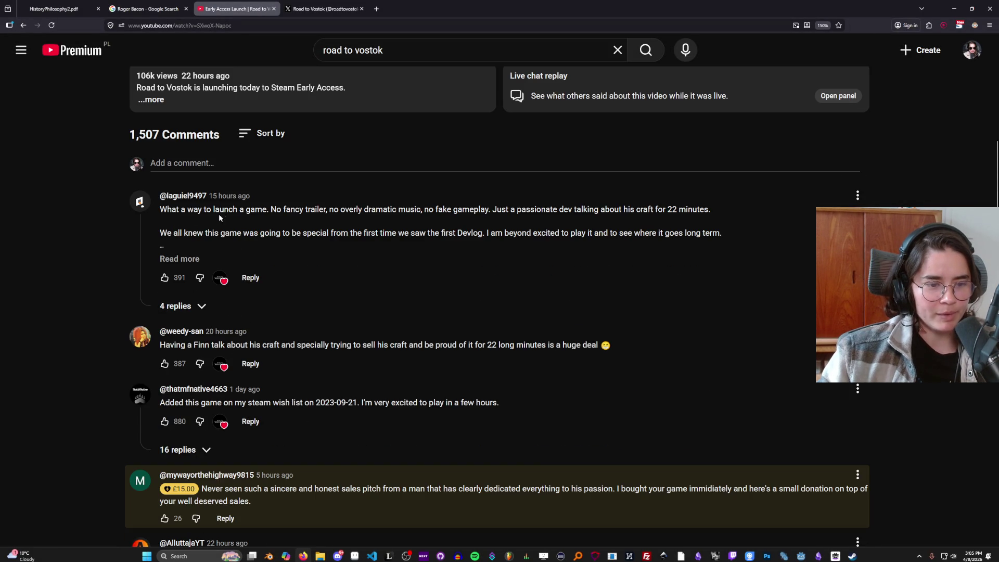
pyautogui.moveTo(277, 209); pyautogui.dragTo(710, 209)
pyautogui.moveTo(339, 209); pyautogui.dragTo(708, 210)
pyautogui.click(502, 209)
# - Expand the first comment and highlight sentences in it and the £15.00 donation comment
pyautogui.click(177, 259)
pyautogui.moveTo(174, 233); pyautogui.dragTo(514, 236)
pyautogui.scroll(-2, 361, 258)
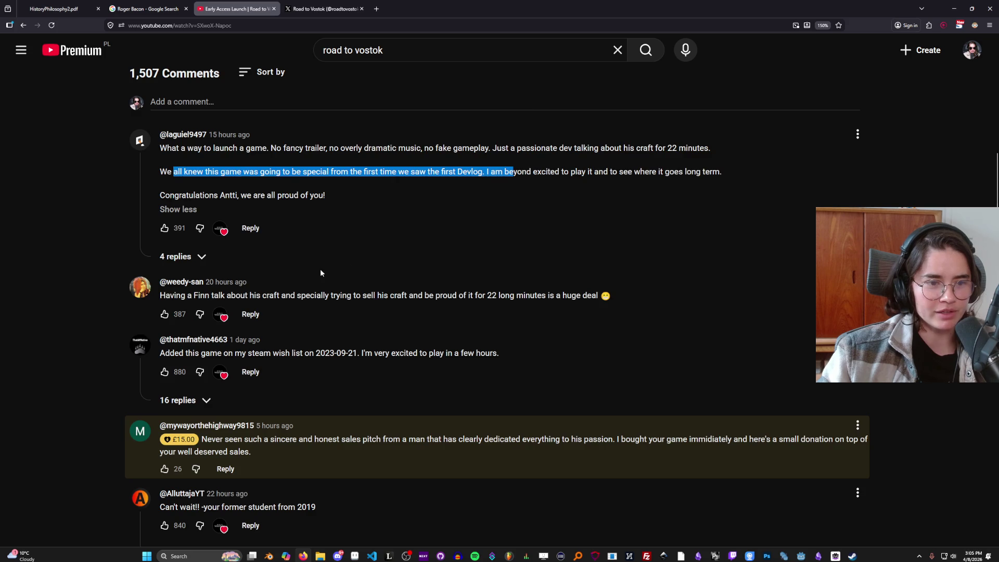
pyautogui.scroll(-1, 317, 317)
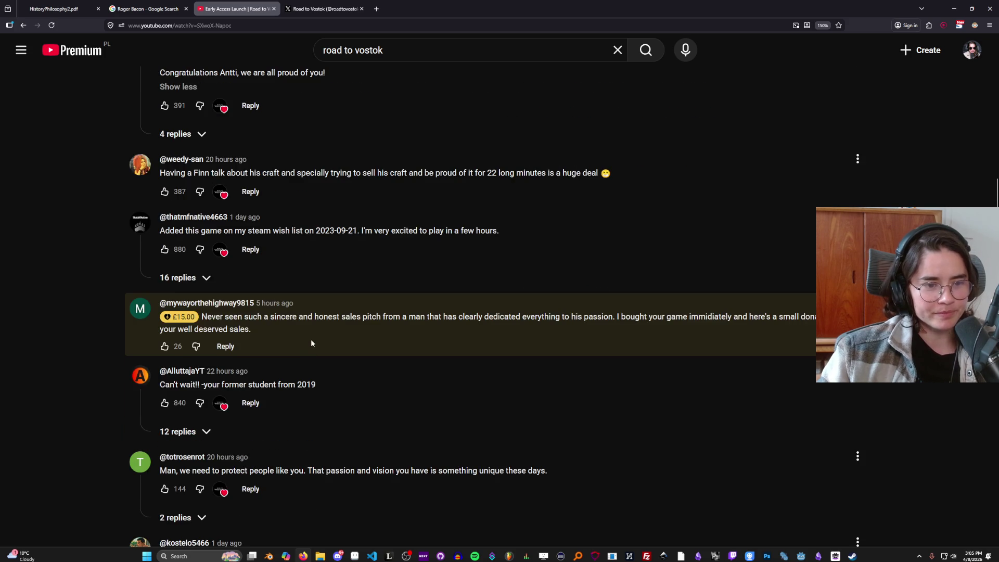
pyautogui.scroll(-1, 310, 333)
pyautogui.moveTo(210, 256); pyautogui.dragTo(545, 262)
pyautogui.scroll(-4, 313, 312)
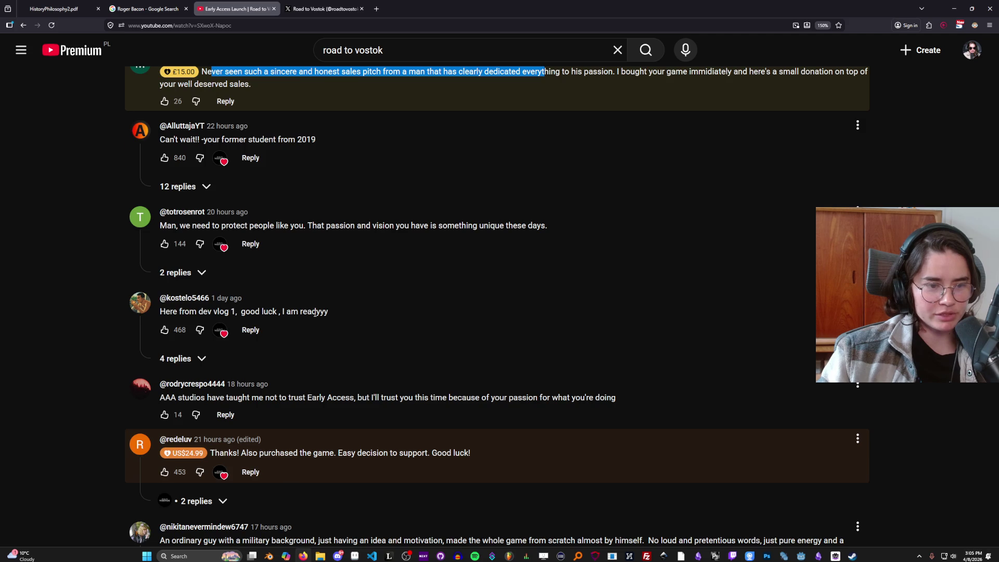
pyautogui.scroll(1, 284, 338)
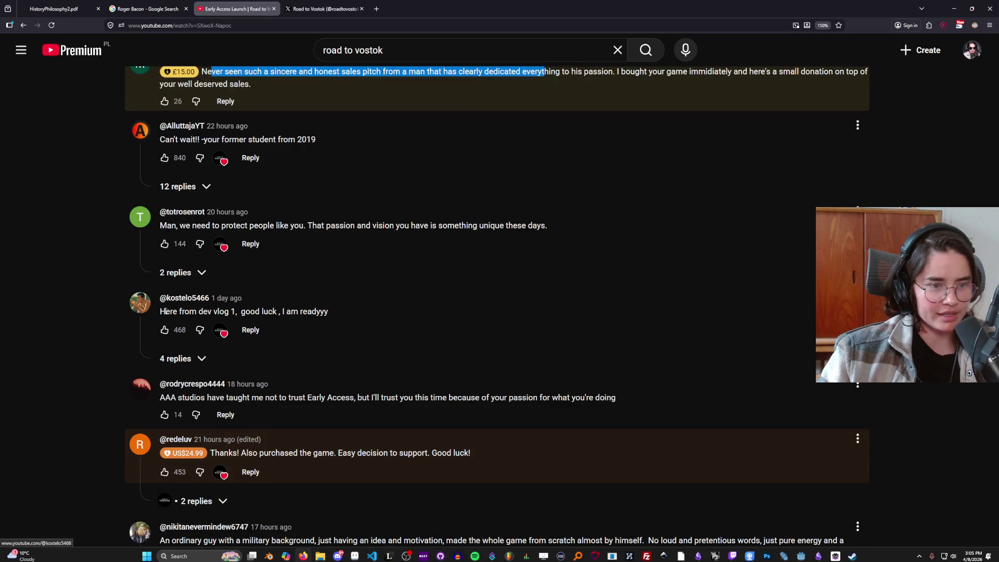
pyautogui.moveTo(170, 398)
pyautogui.mouseDown()
pyautogui.moveTo(518, 398)
pyautogui.moveTo(159, 398)
pyautogui.mouseUp()
pyautogui.hotkey('alt', 'Tab')
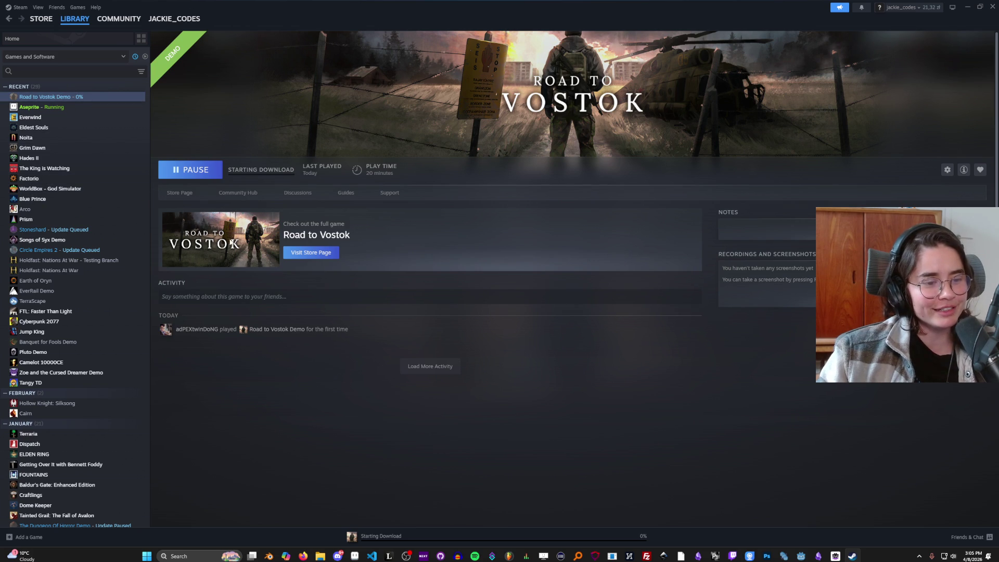
pyautogui.click(274, 173)
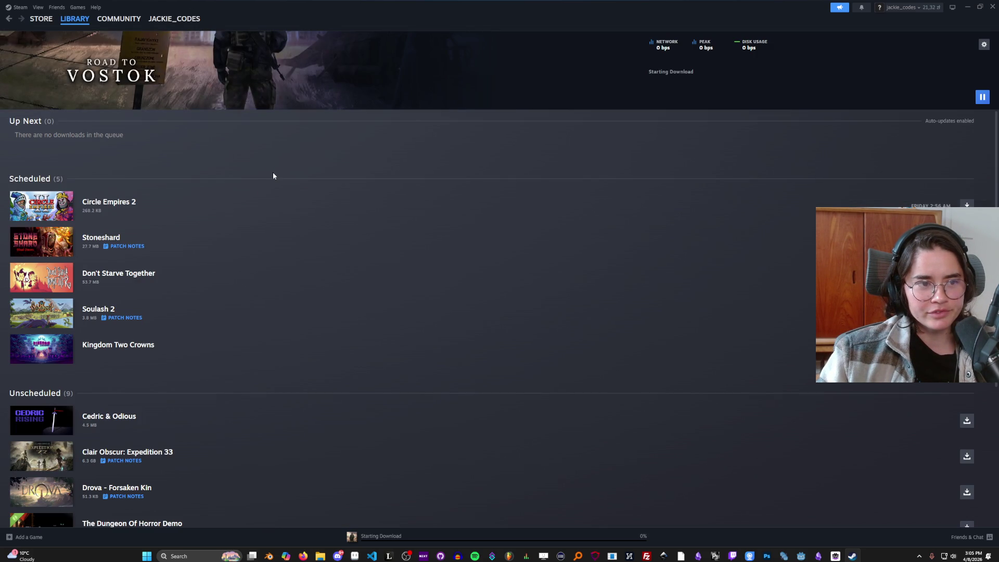
pyautogui.hotkey('alt', 'Tab')
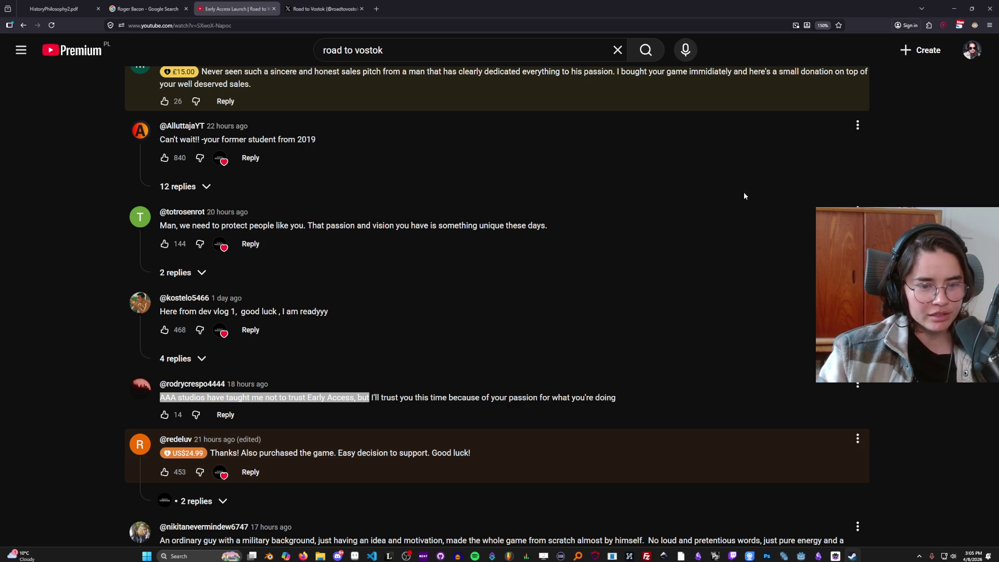
# - Switch to Crusader_ideas_right.aseprite and zoom and pan the canvas onto the sword-swinging knight
pyautogui.hotkey('alt', 'Tab')
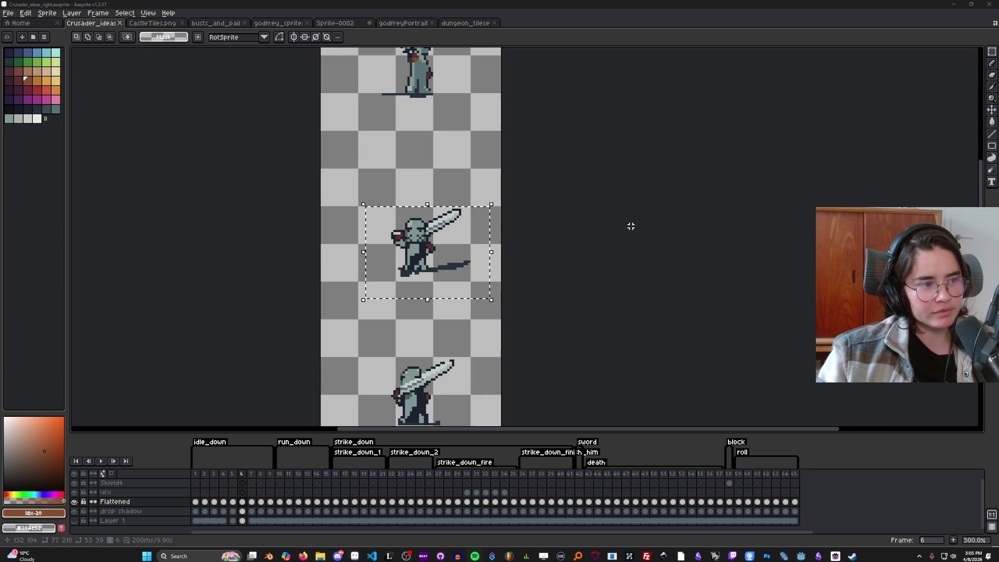
pyautogui.moveTo(629, 223); pyautogui.dragTo(456, 201)
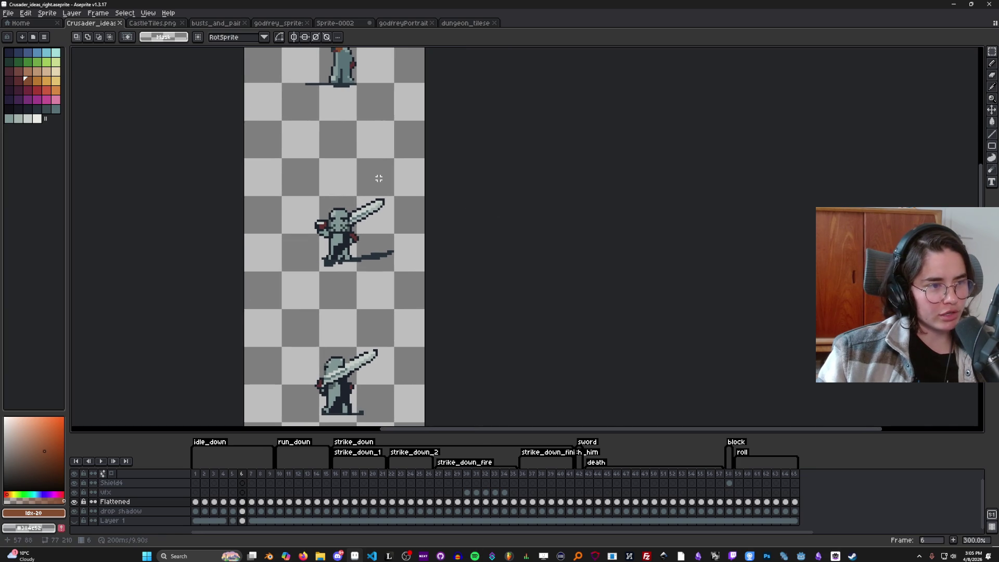
pyautogui.scroll(1, 291, 194)
pyautogui.moveTo(290, 196); pyautogui.dragTo(315, 196)
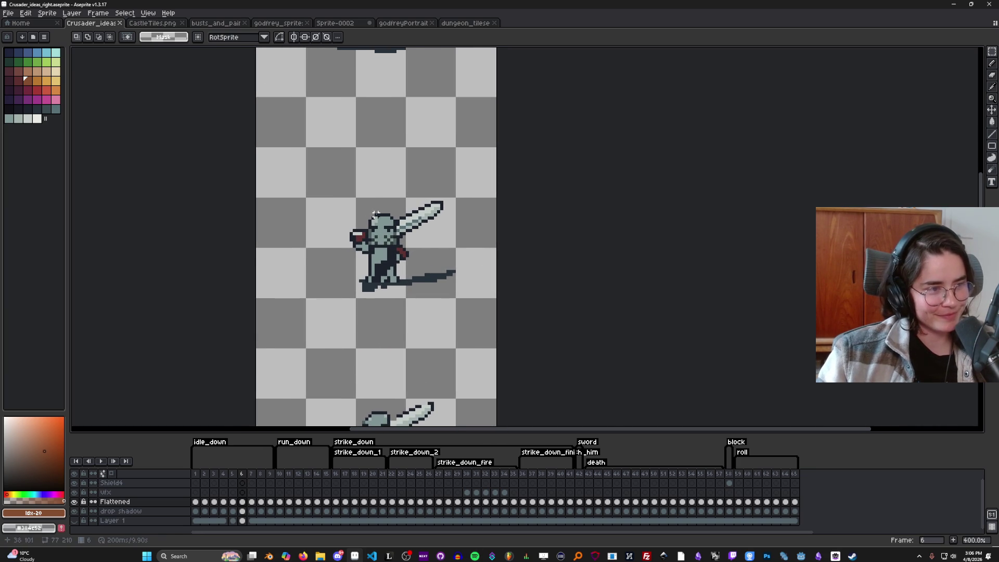
pyautogui.moveTo(366, 199); pyautogui.dragTo(403, 200)
pyautogui.scroll(1, 403, 200)
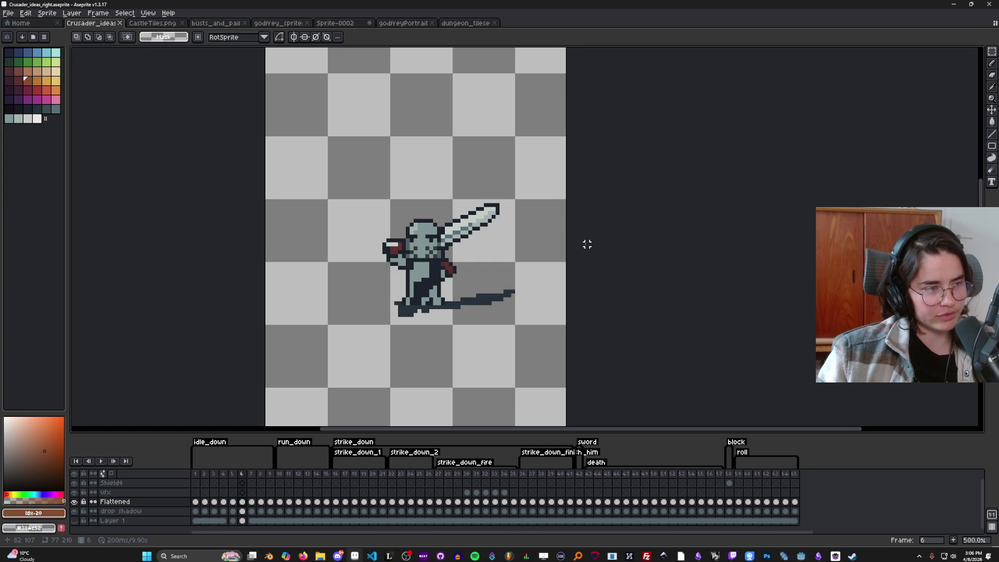
pyautogui.hscroll(4, 480, 250)
pyautogui.hscroll(-2, 377, 213)
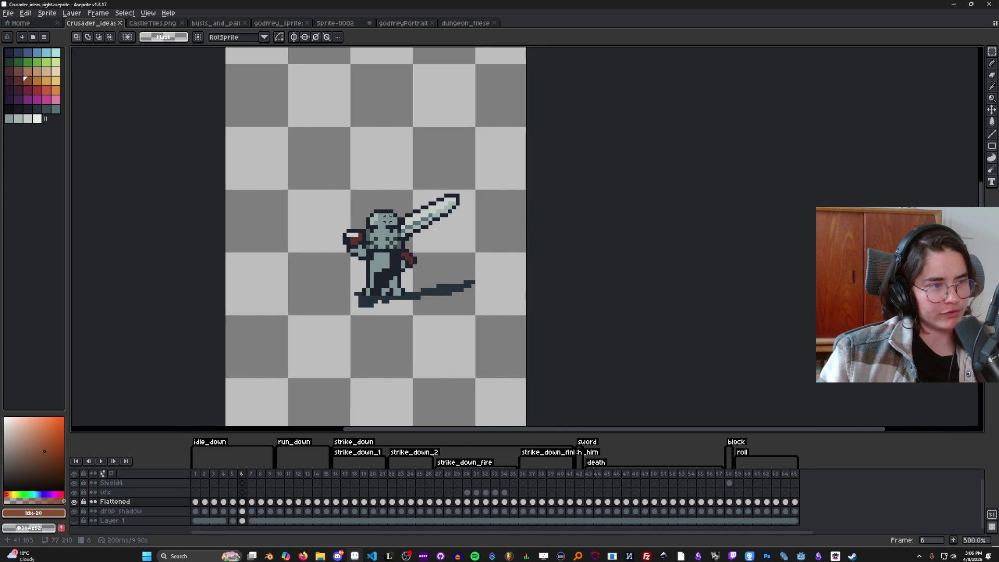
pyautogui.scroll(-2, 387, 217)
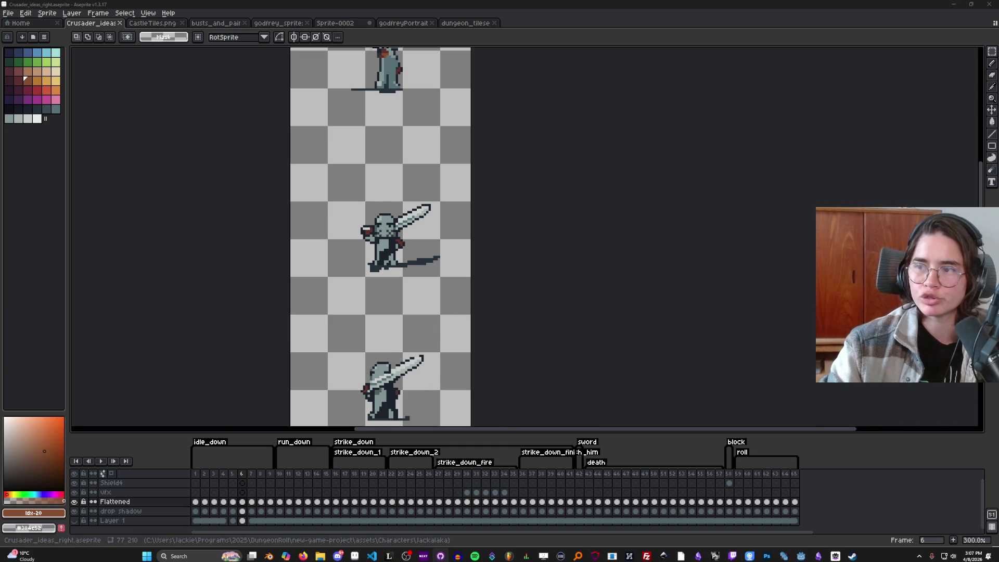
# - Fetch origin for the RogueRoom repository in GitHub Desktop and view its history
pyautogui.hotkey('alt', 'Tab')
pyautogui.click(295, 23)
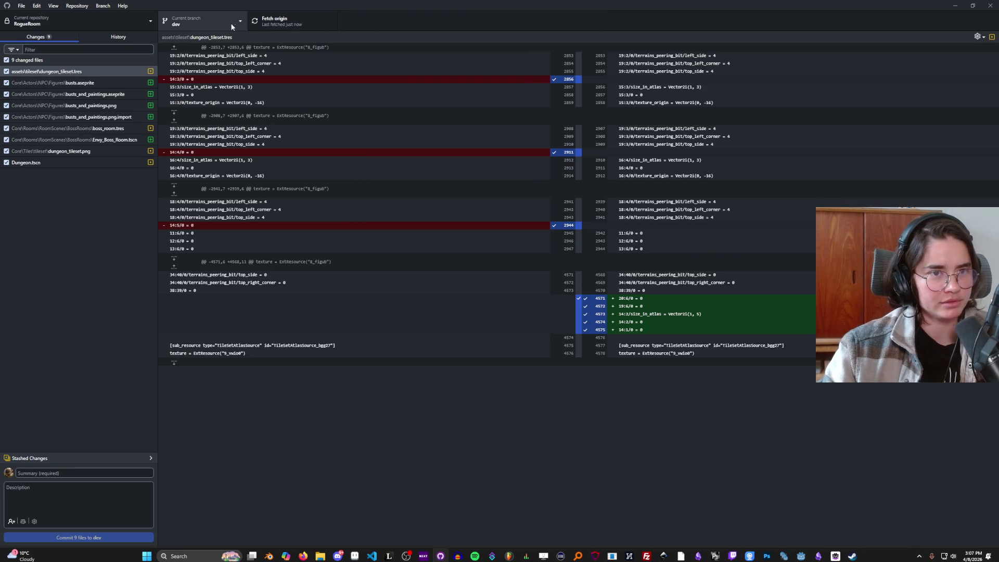
pyautogui.click(124, 37)
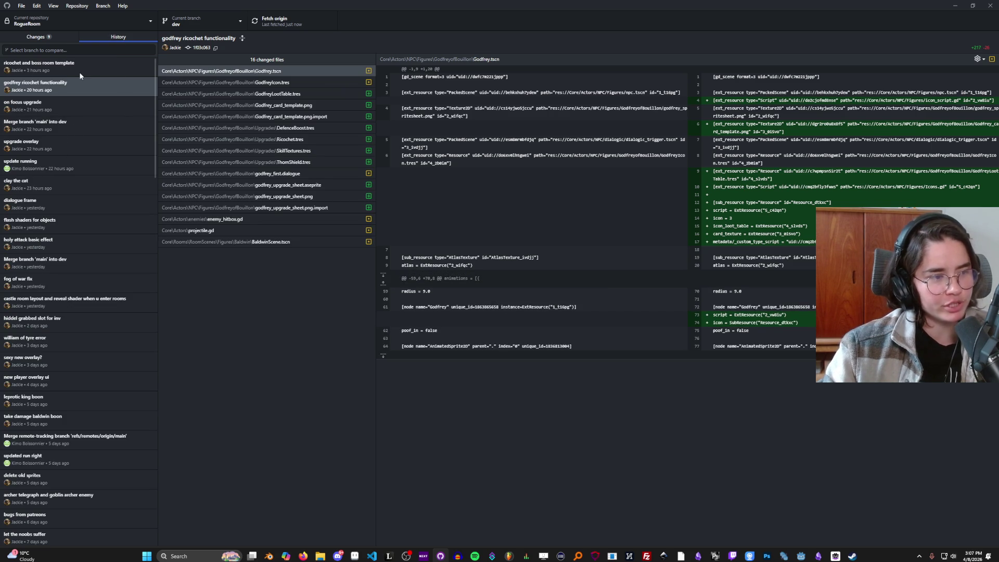
# - Save the Crusader_ideas_right sprite in Aseprite, then open the CastleTiles.png tab
pyautogui.hotkey('alt', 'Tab')
pyautogui.scroll(2, 439, 229)
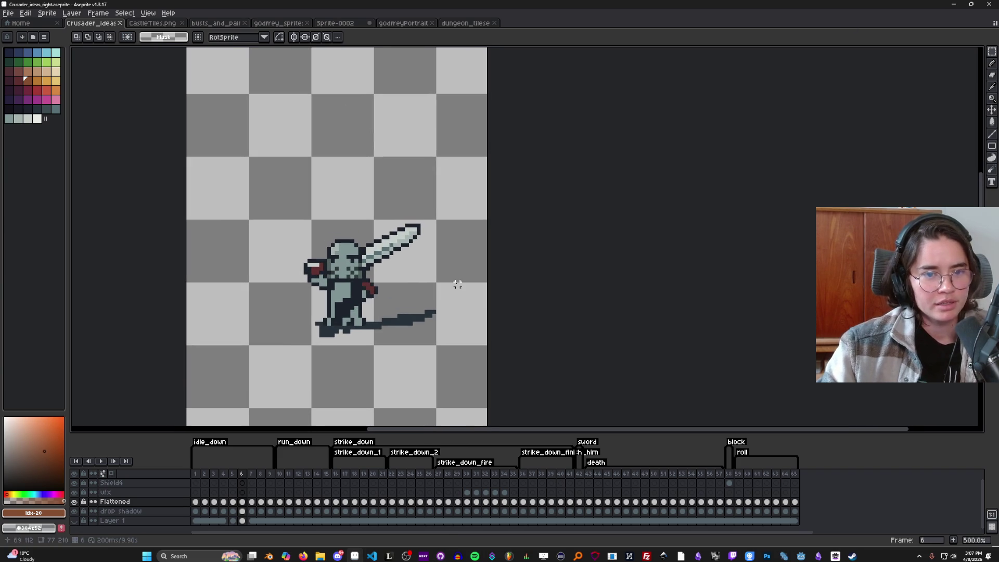
pyautogui.hotkey('ctrl', 's')
pyautogui.scroll(-3, 453, 253)
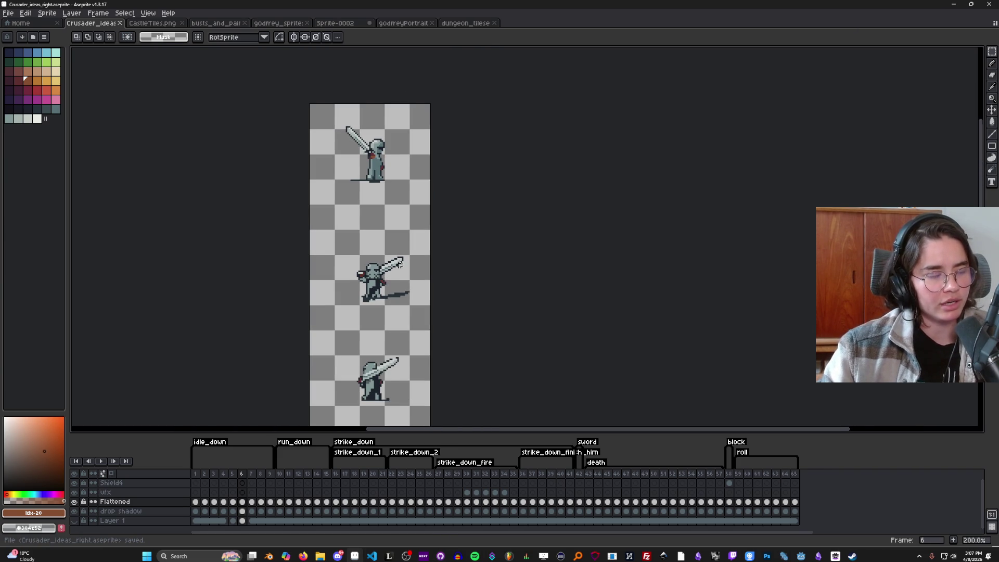
pyautogui.click(128, 27)
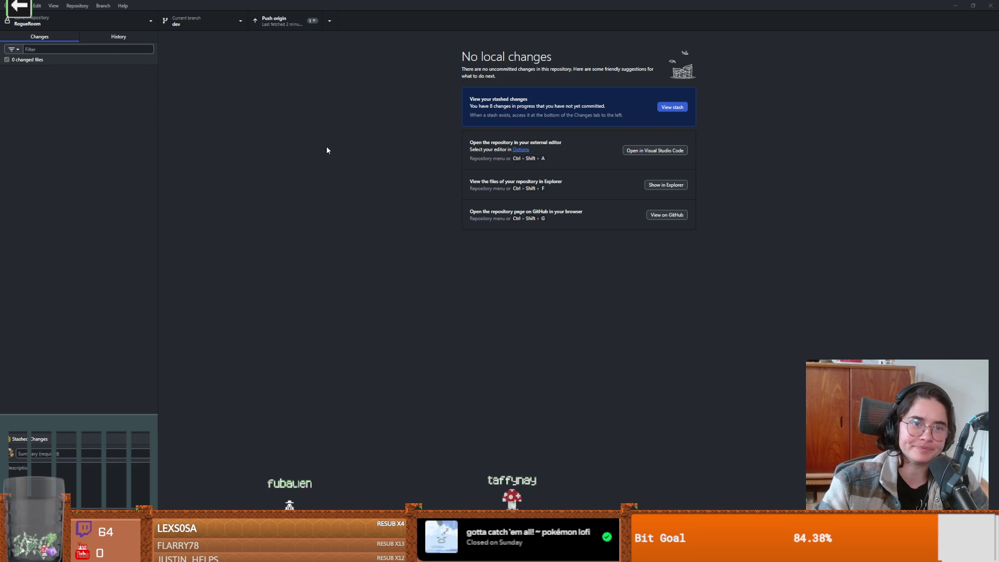
# - Push the dev branch's local commits to origin and wait for completion
pyautogui.click(295, 20)
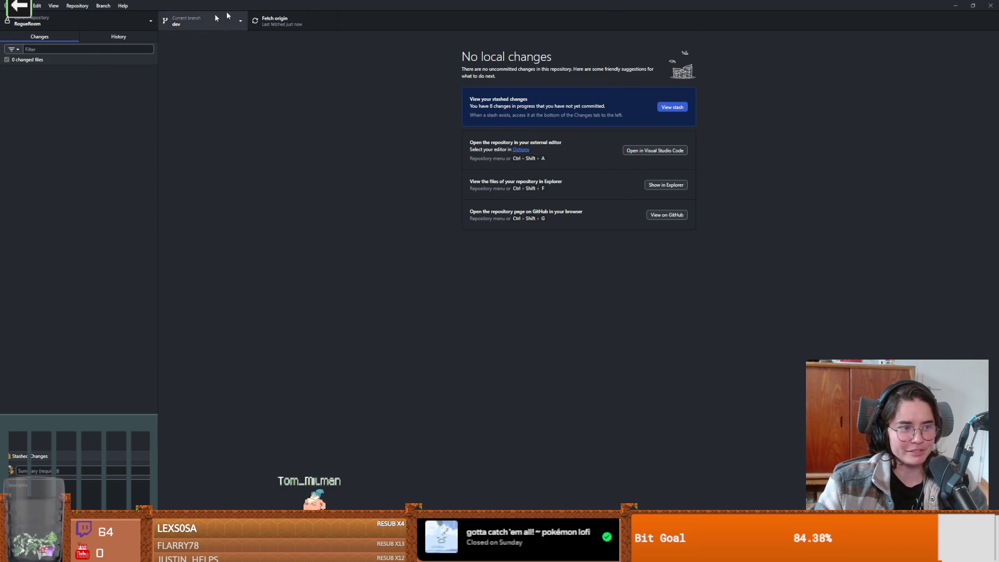
# - Review the commit history, fetch origin, check the branch list, then open the Branch menu
pyautogui.click(118, 36)
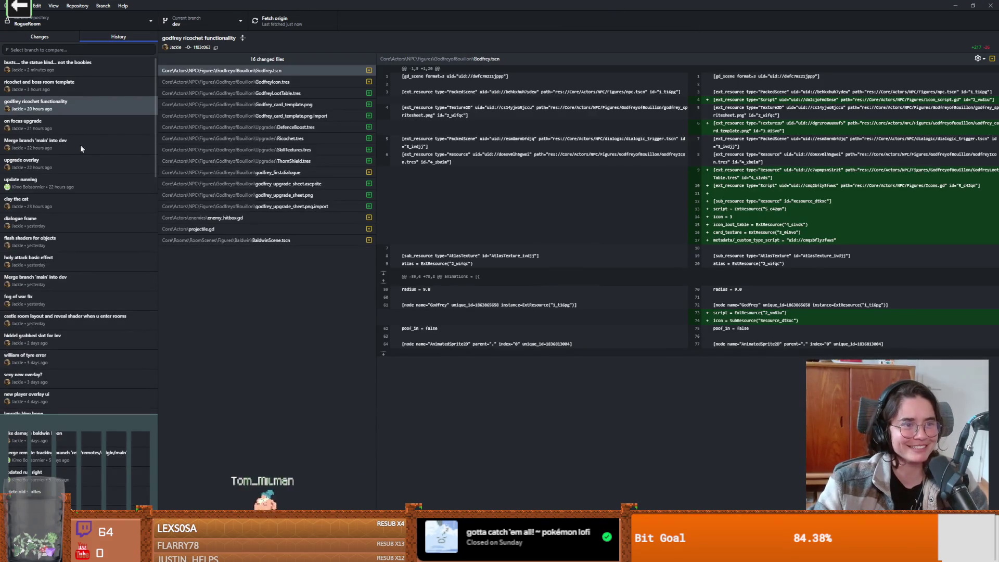
pyautogui.click(279, 22)
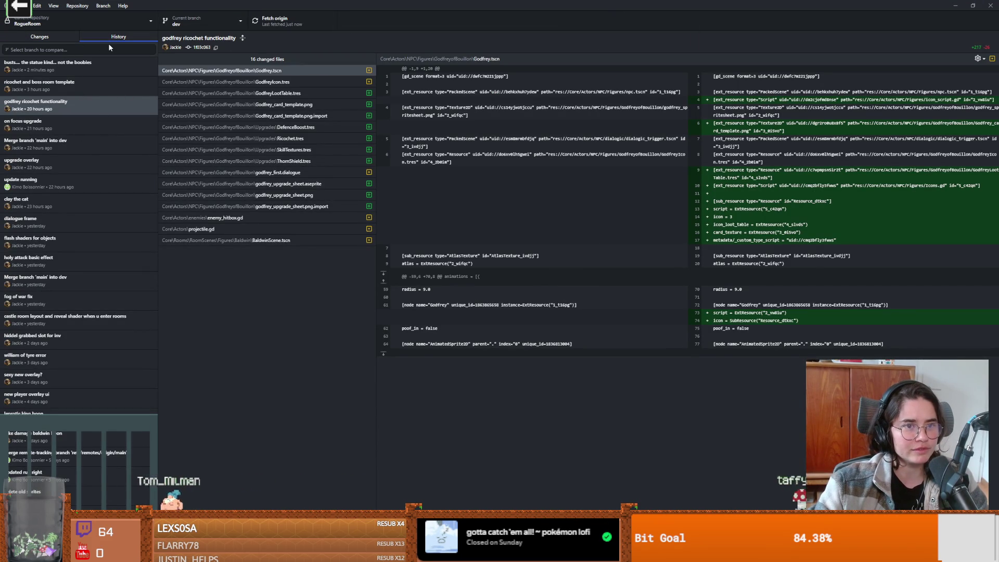
pyautogui.click(189, 24)
pyautogui.click(108, 90)
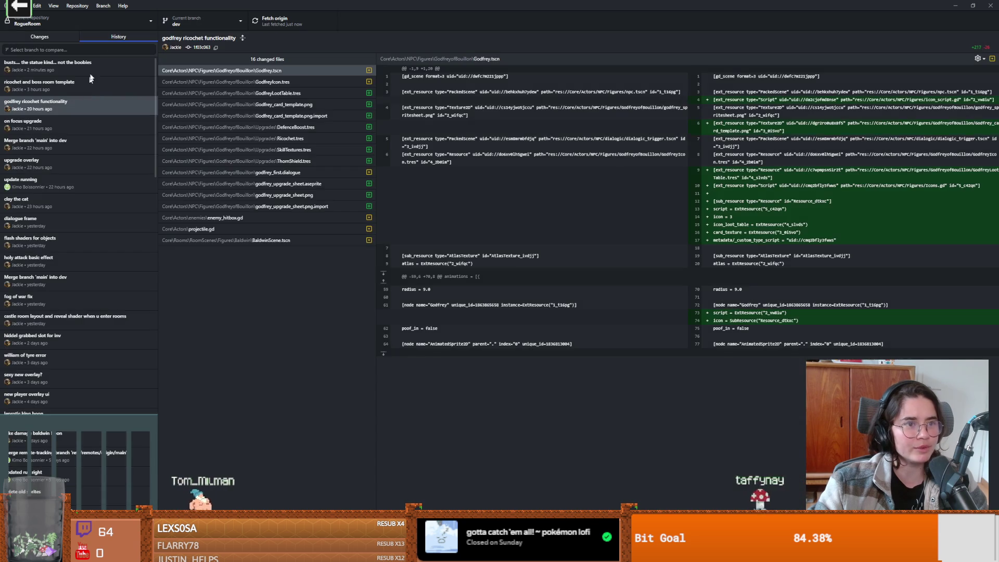
pyautogui.click(103, 6)
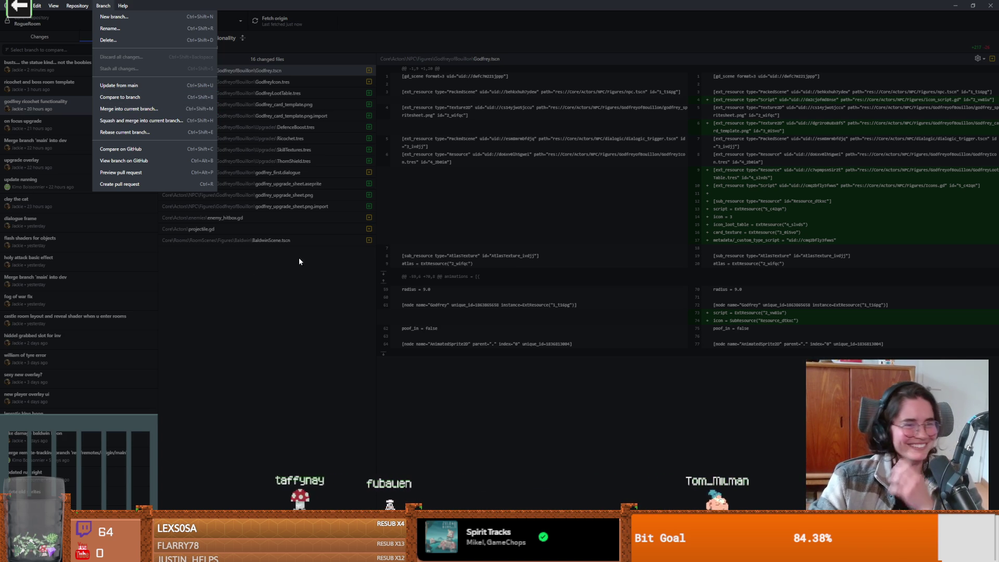
# - Choose Branch > Merge into current branch to bring up the Merge into dev dialog
pyautogui.click(261, 310)
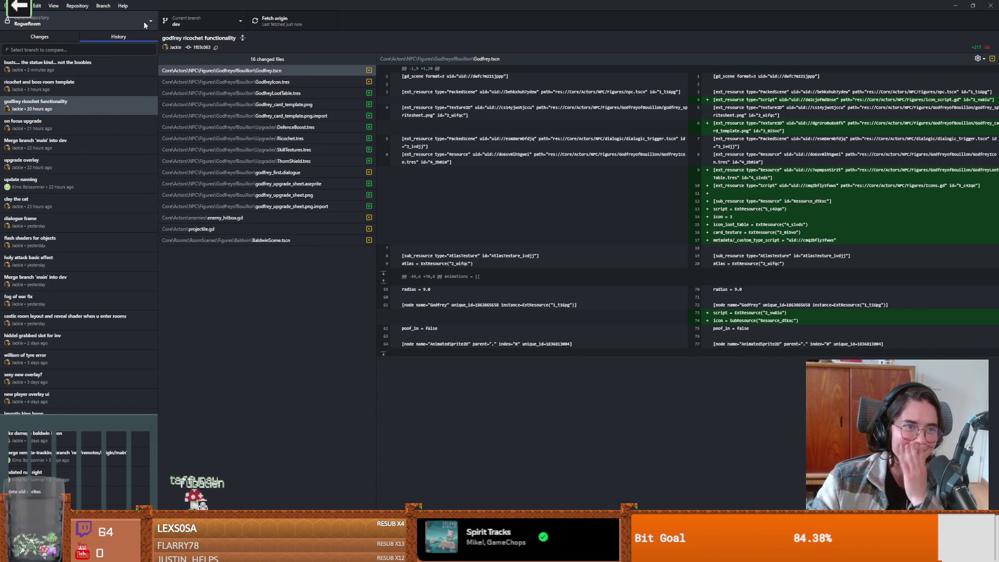
pyautogui.click(105, 8)
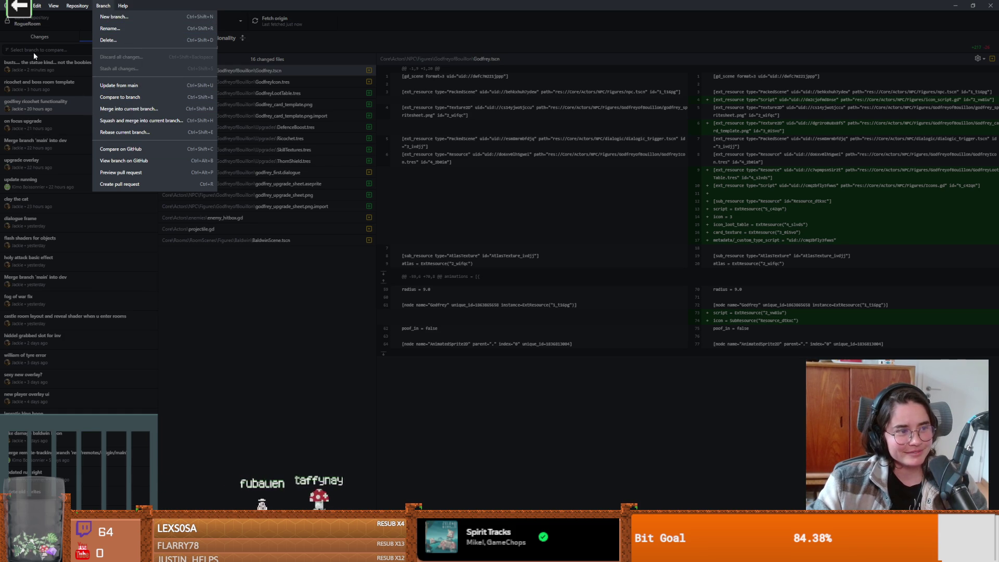
pyautogui.press('Escape')
pyautogui.click(103, 6)
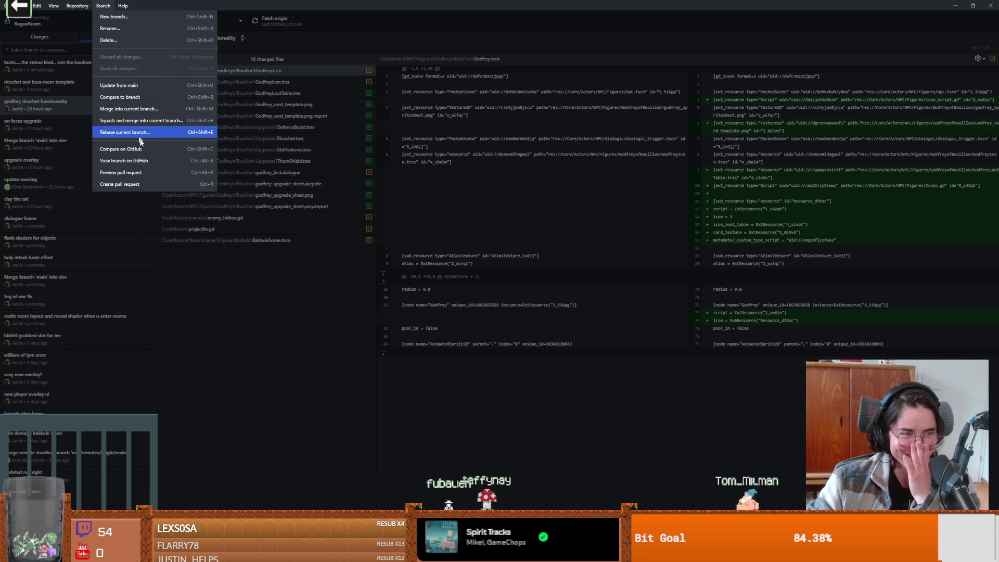
pyautogui.click(135, 109)
pyautogui.click(469, 256)
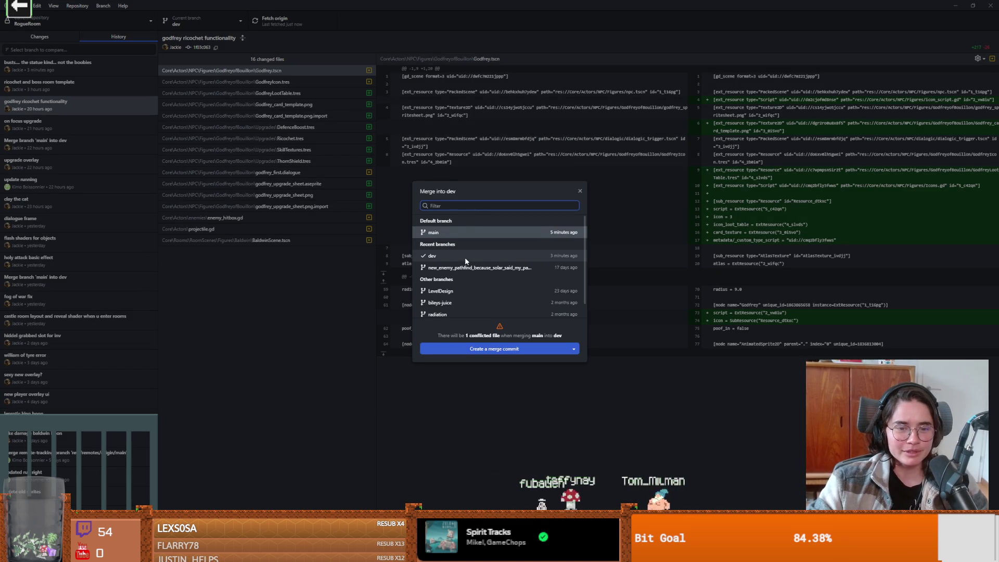
# - Select main as the source branch in the Merge into dev dialog
pyautogui.click(464, 241)
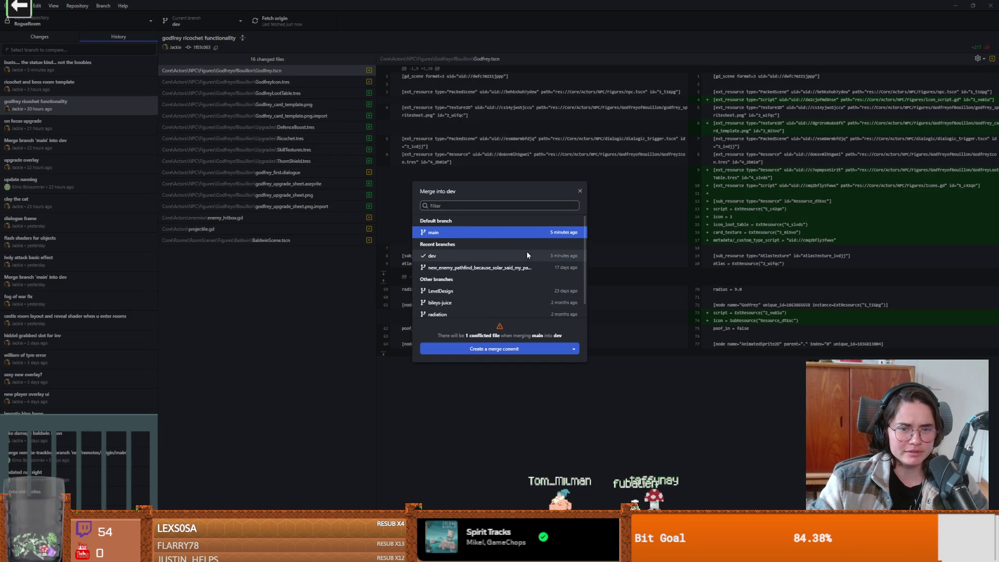
pyautogui.click(470, 259)
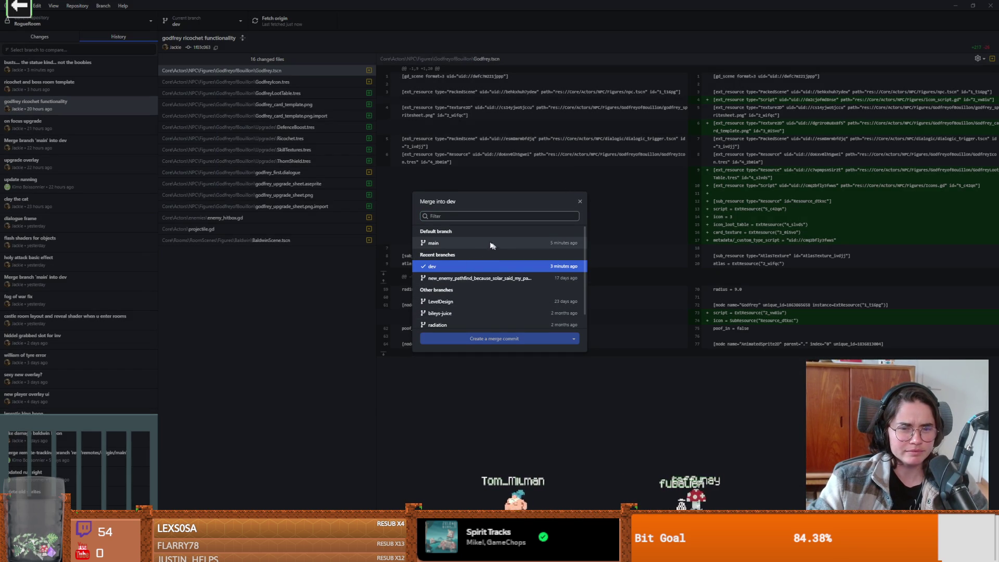
pyautogui.click(483, 240)
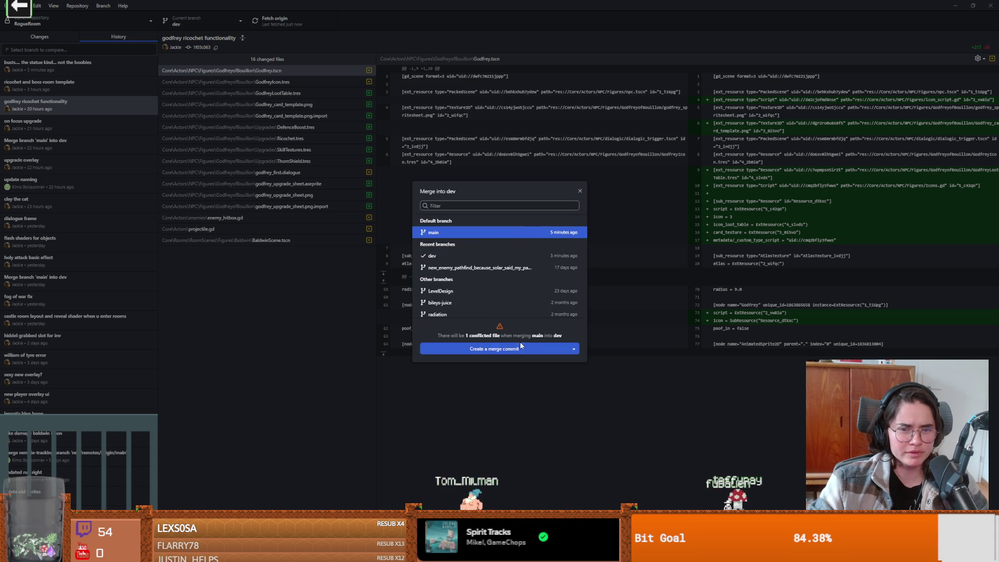
# - Create the merge commit from main into dev, stopping on the Crusader_ideas_right.aseprite conflict
pyautogui.click(544, 348)
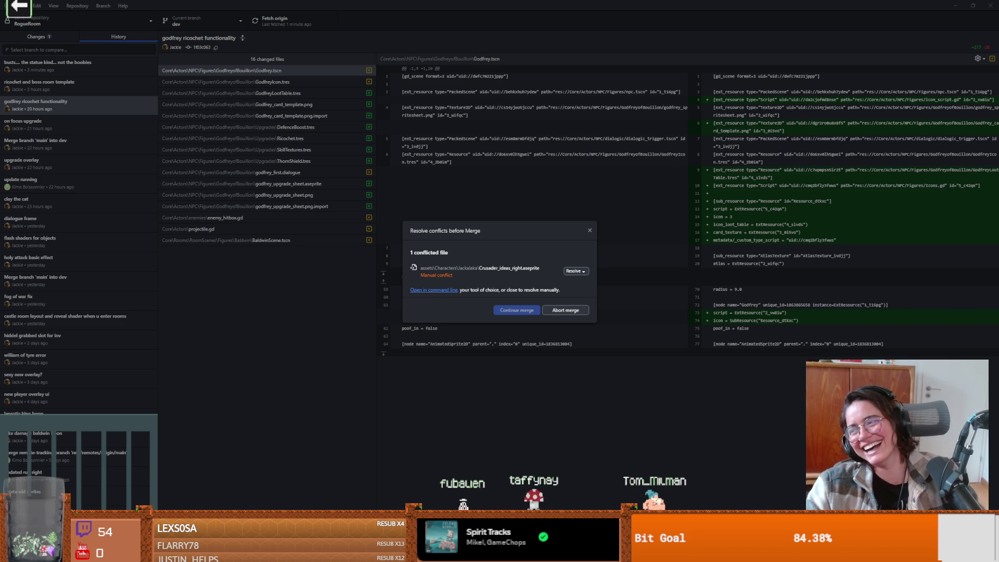
# - Play and pause the Twitch clip in the browser, then return to the merge conflict dialog
pyautogui.hotkey('alt', 'Tab')
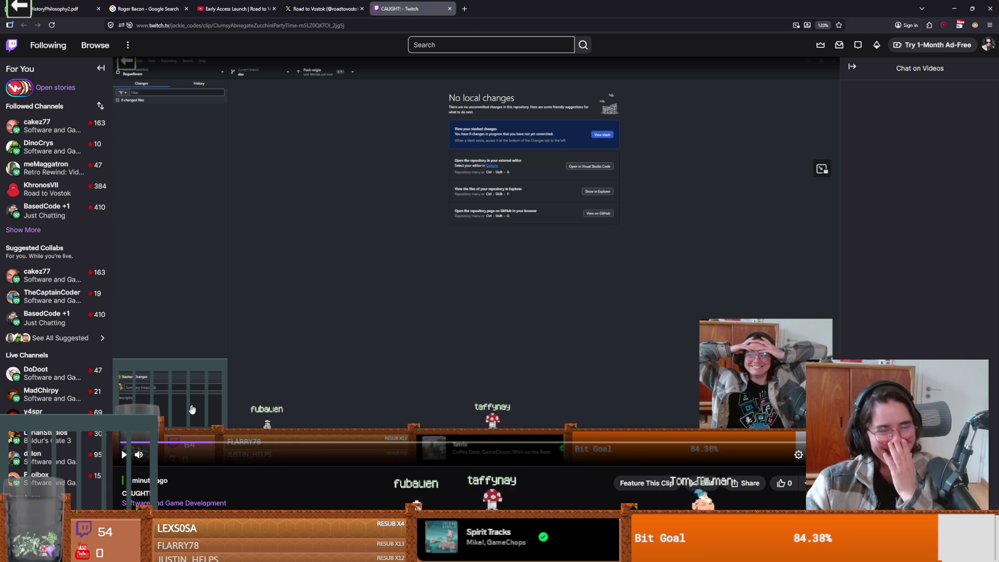
pyautogui.click(192, 410)
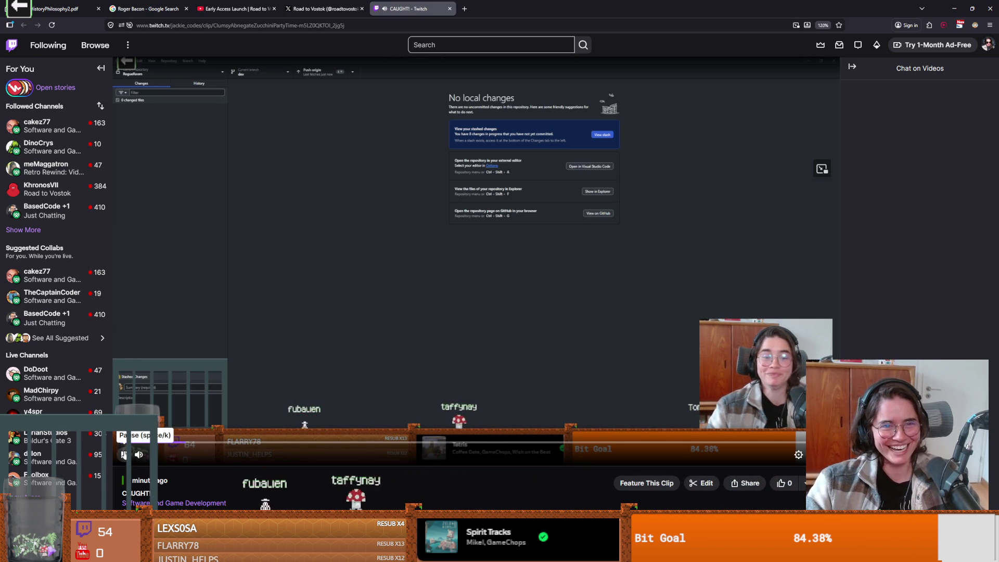
pyautogui.click(123, 454)
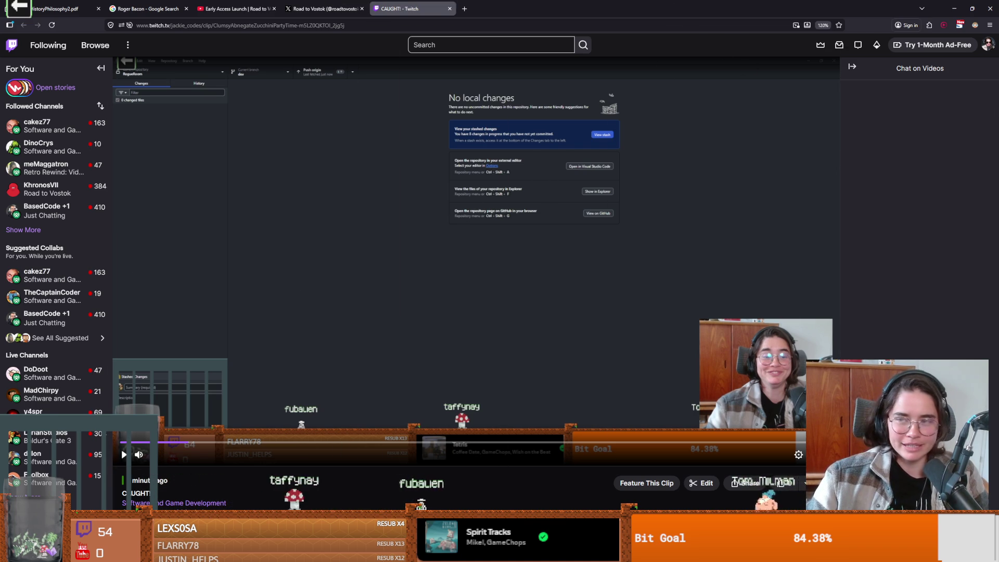
pyautogui.hotkey('alt', 'Tab')
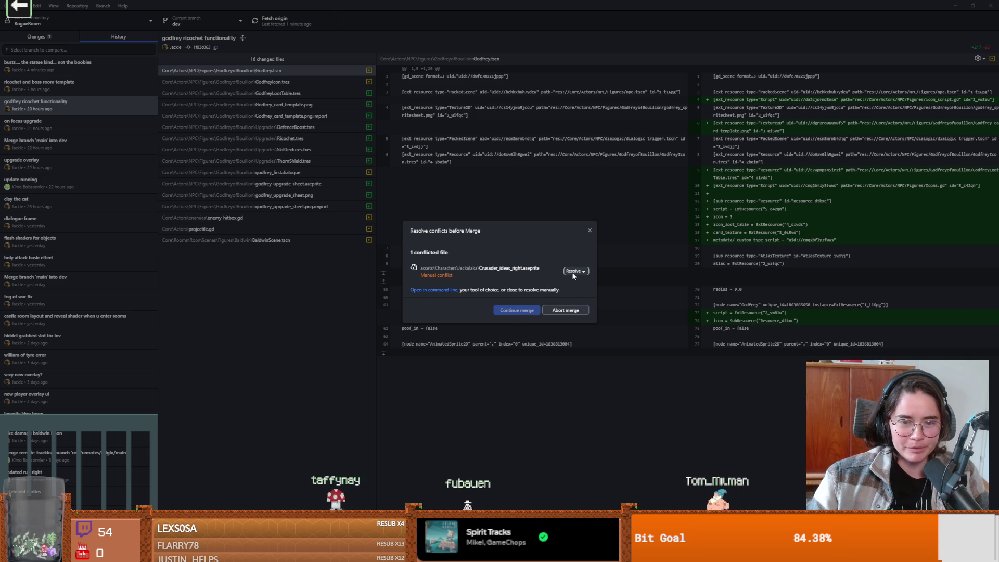
# - Resolve the Crusader_ideas_right.aseprite conflict with main's version and continue the merge
pyautogui.click(573, 272)
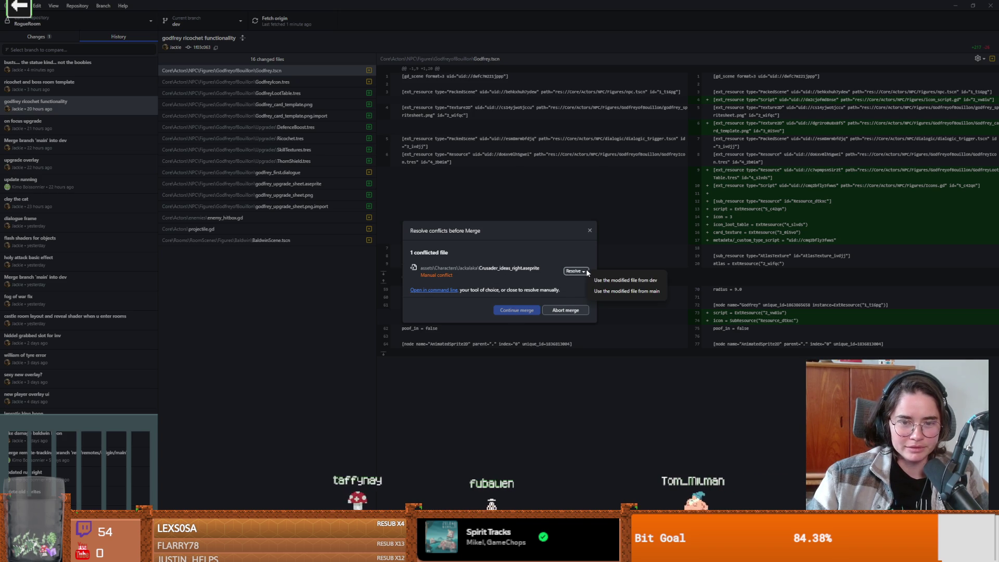
pyautogui.click(620, 292)
pyautogui.click(519, 318)
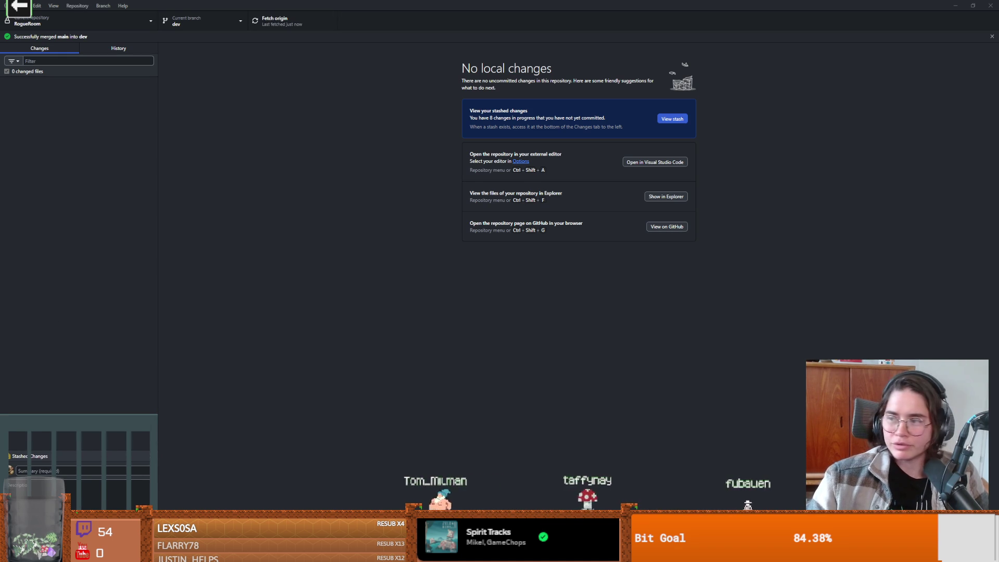
pyautogui.moveTo(288, 7); pyautogui.dragTo(695, 294)
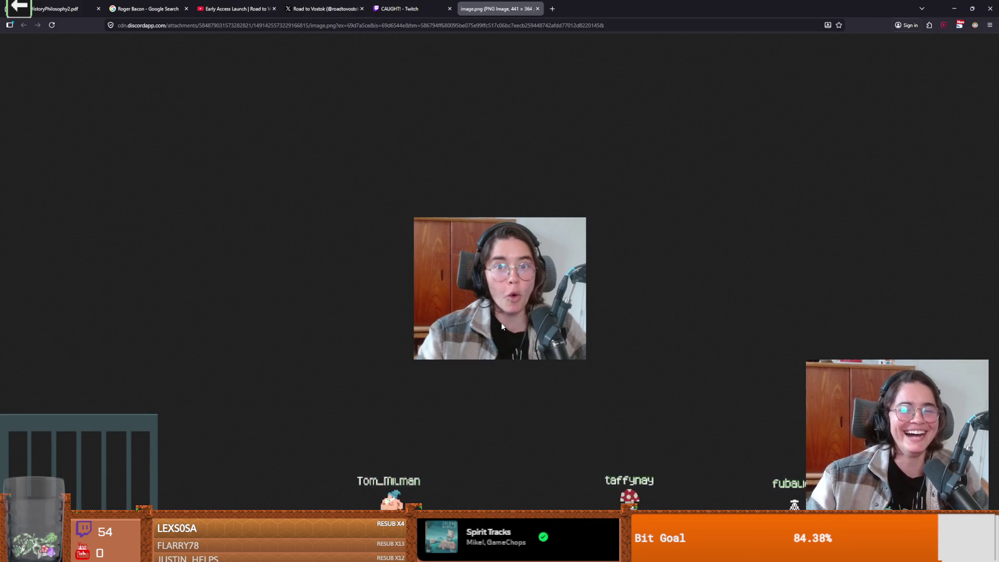
pyautogui.scroll(5, 502, 326)
pyautogui.scroll(-3, 604, 347)
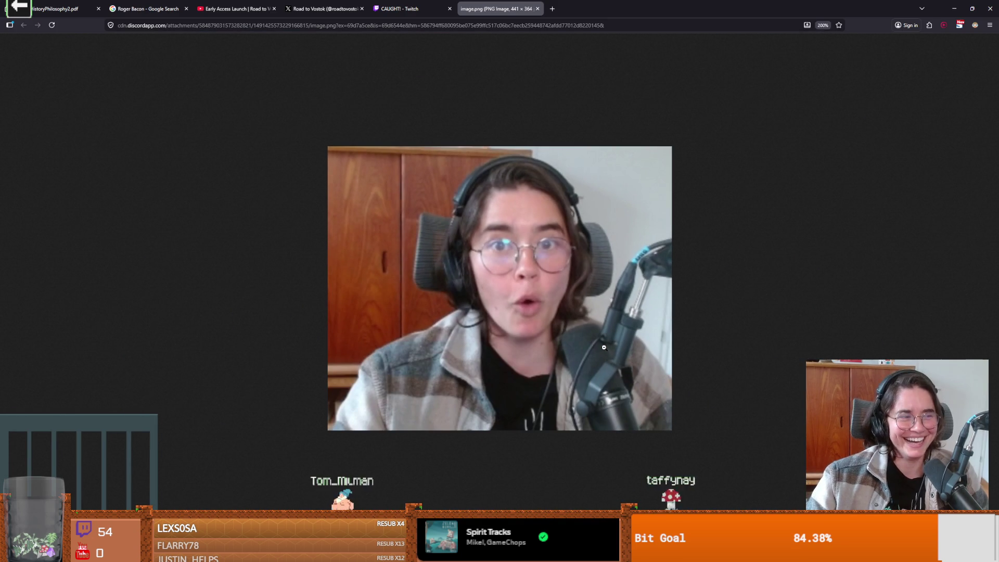
pyautogui.scroll(1, 604, 346)
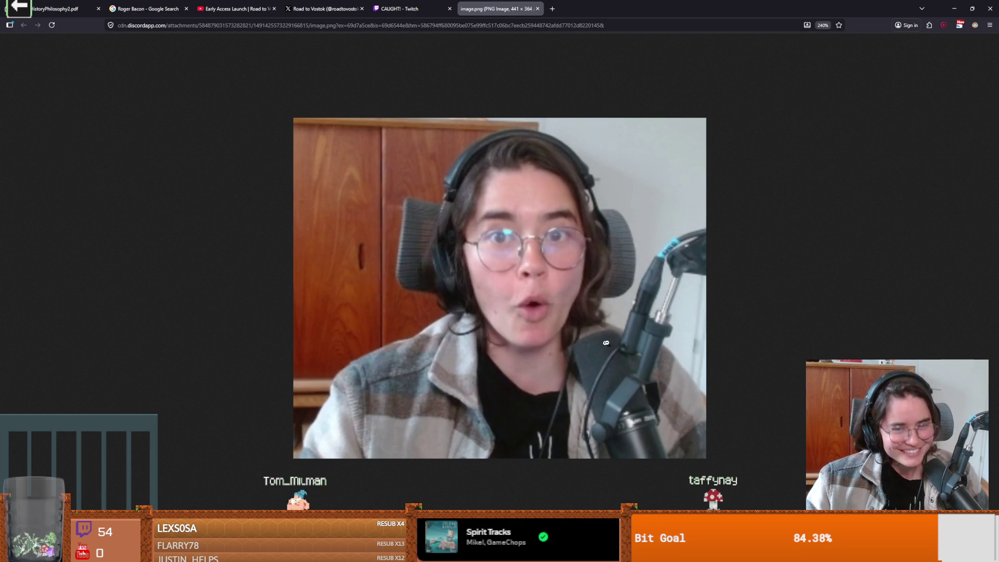
pyautogui.scroll(-1, 596, 238)
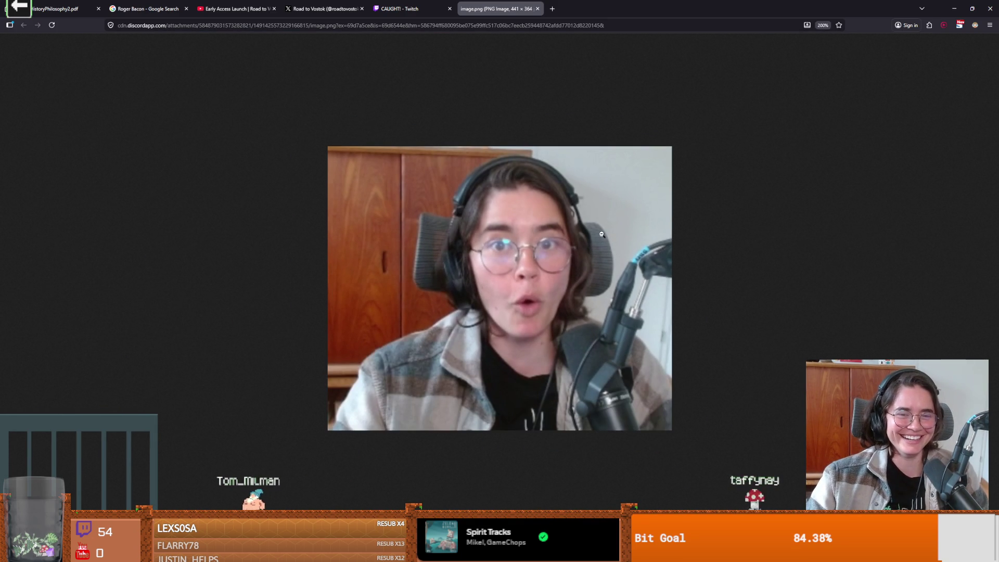
pyautogui.hotkey('alt', 'Tab')
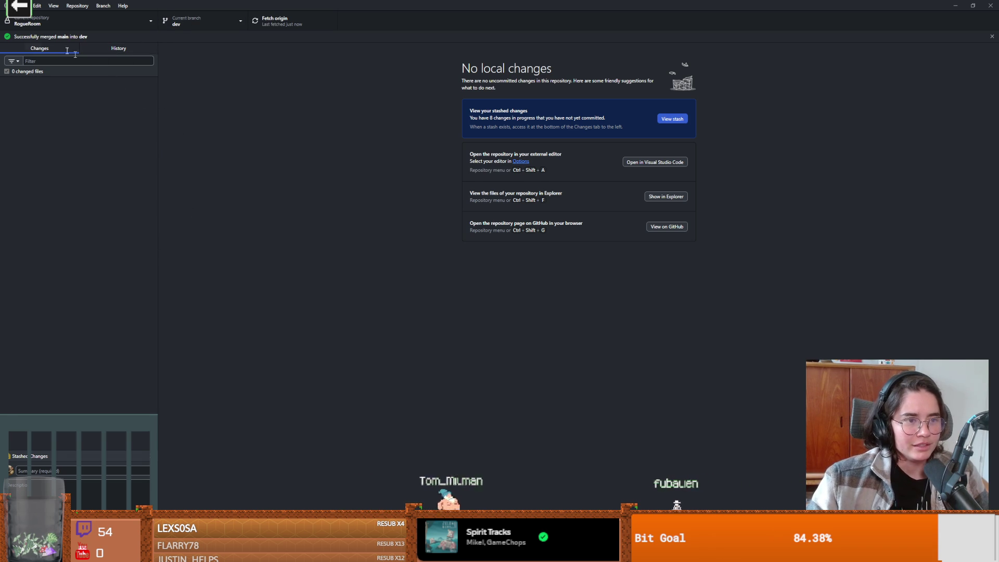
# - From the 'idle anims not 100%' commit in History, show Crusader_ideas_right.aseprite in Explorer
pyautogui.click(89, 49)
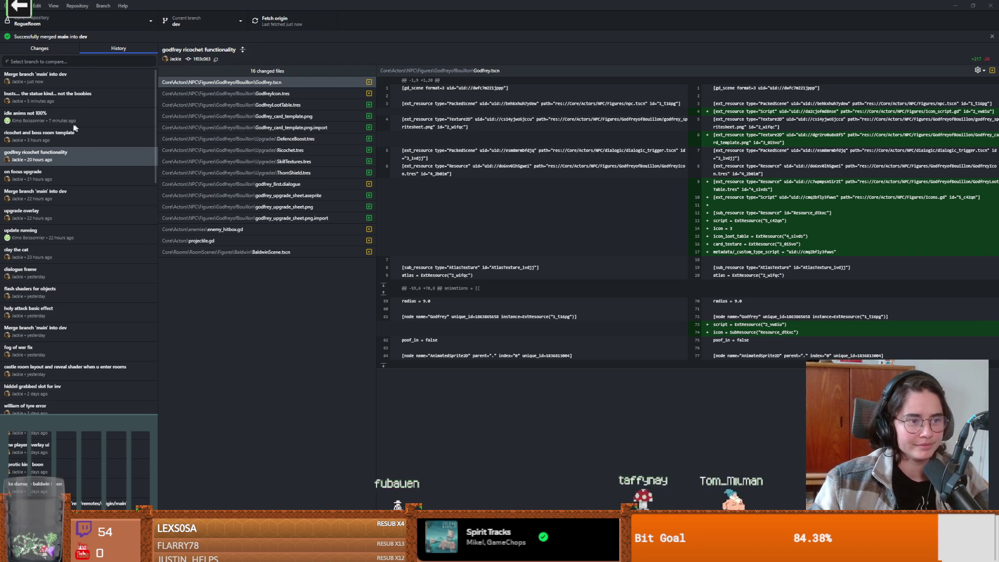
pyautogui.click(149, 113)
pyautogui.rightClick(209, 83)
pyautogui.click(245, 93)
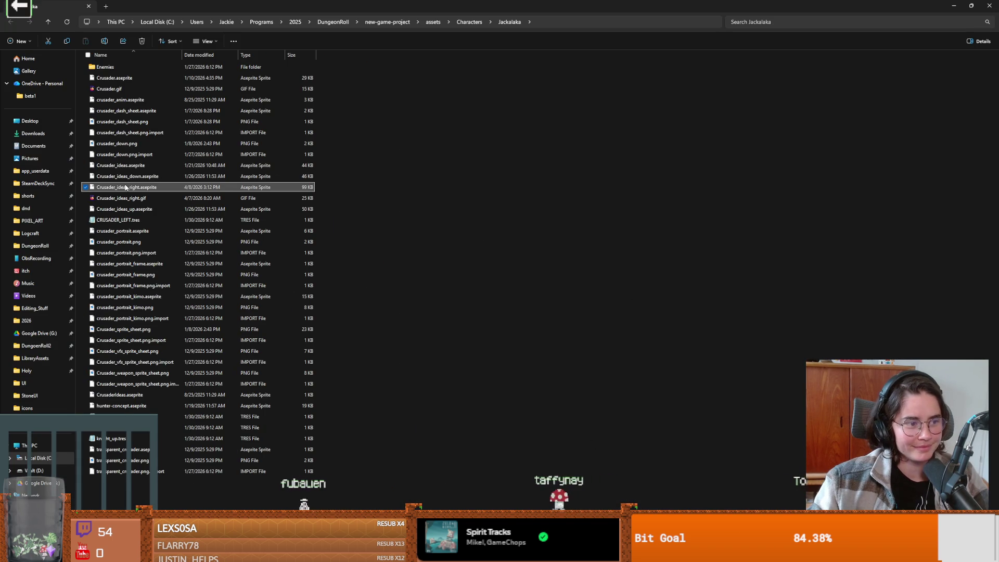
# - Open Crusader_ideas_right.aseprite in Aseprite, jump to frame 1 and zoom over the knight frames
pyautogui.press('Return')
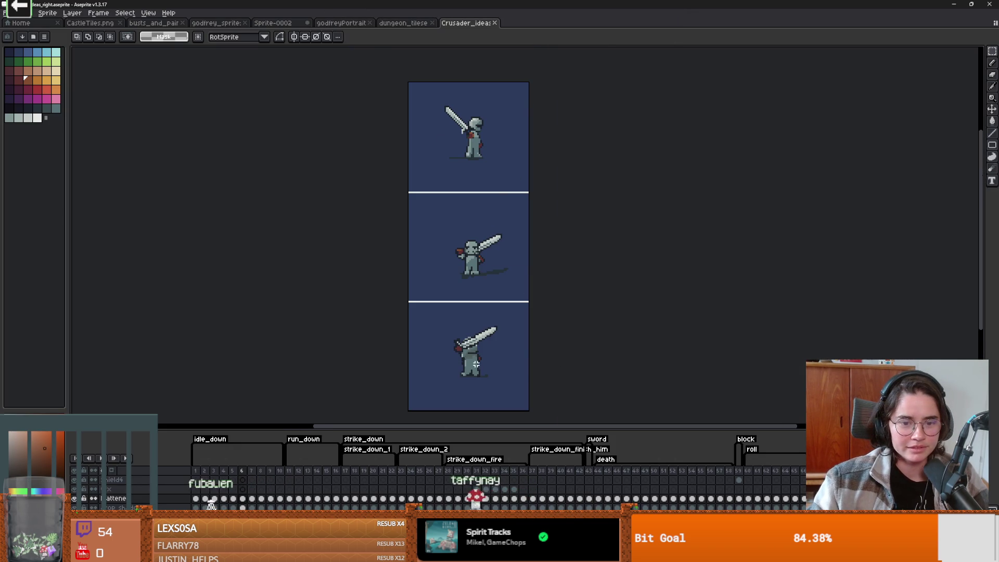
pyautogui.scroll(2, 476, 364)
pyautogui.scroll(-2, 469, 344)
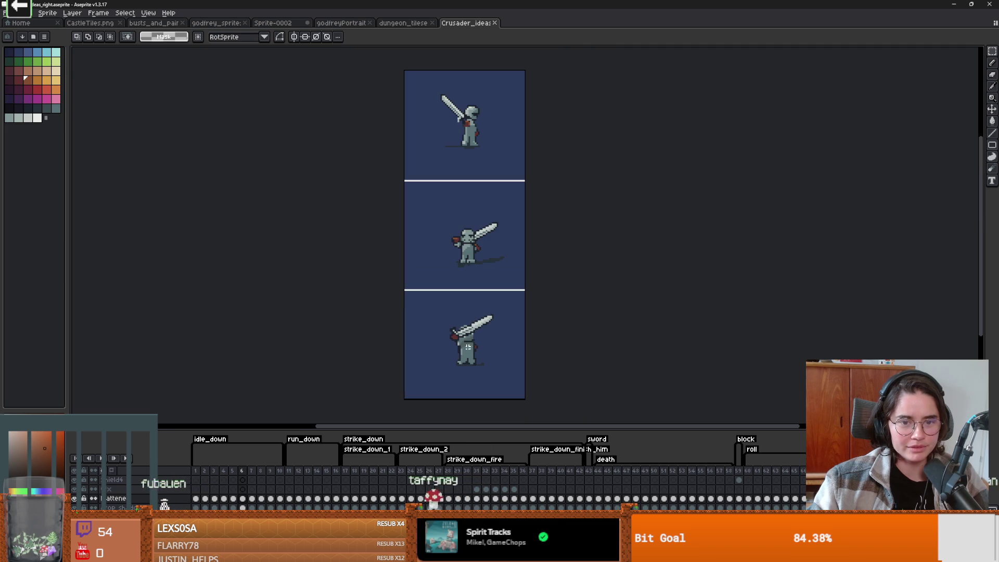
pyautogui.scroll(3, 459, 345)
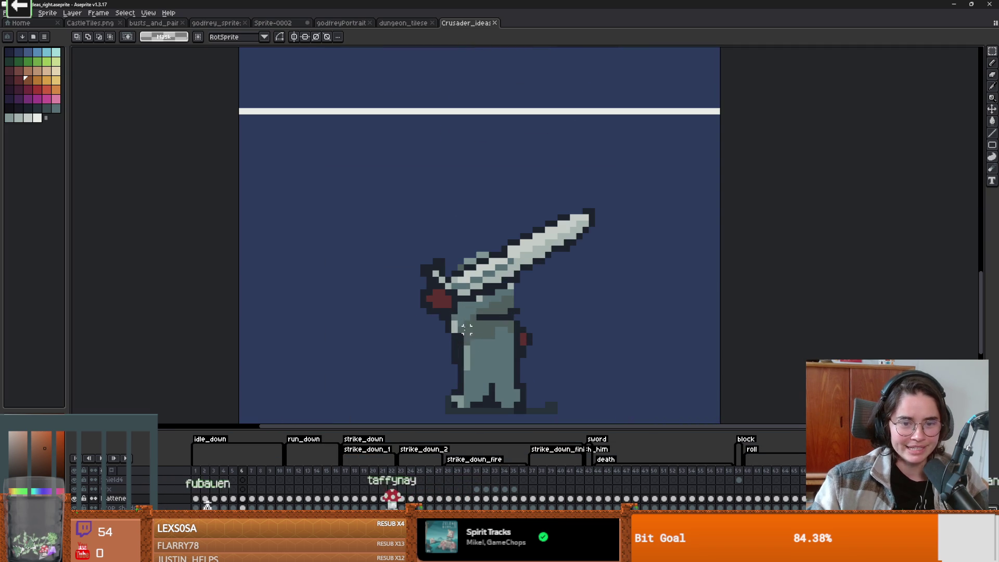
pyautogui.press('Home')
pyautogui.scroll(-3, 465, 349)
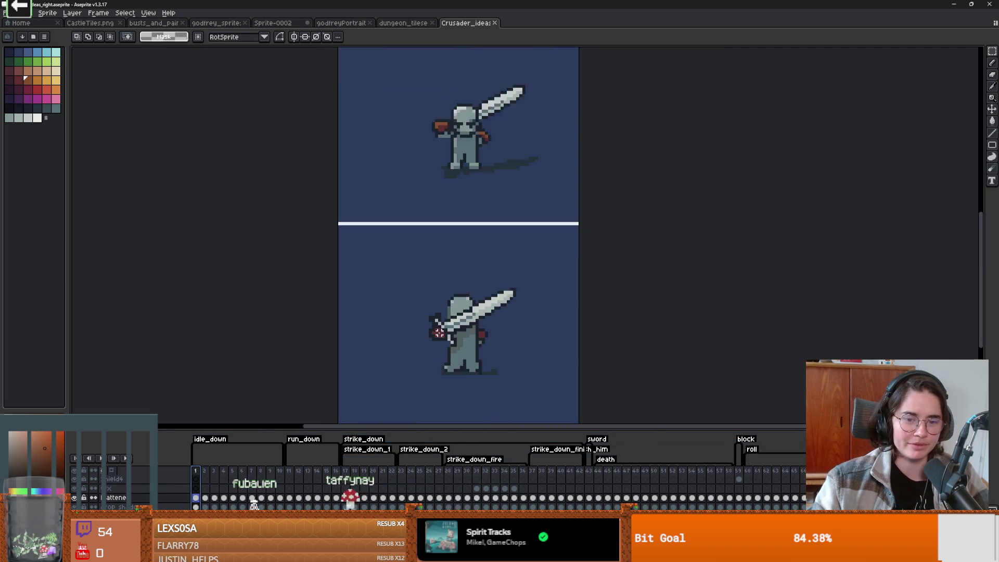
pyautogui.scroll(2, 465, 349)
pyautogui.scroll(-1, 466, 348)
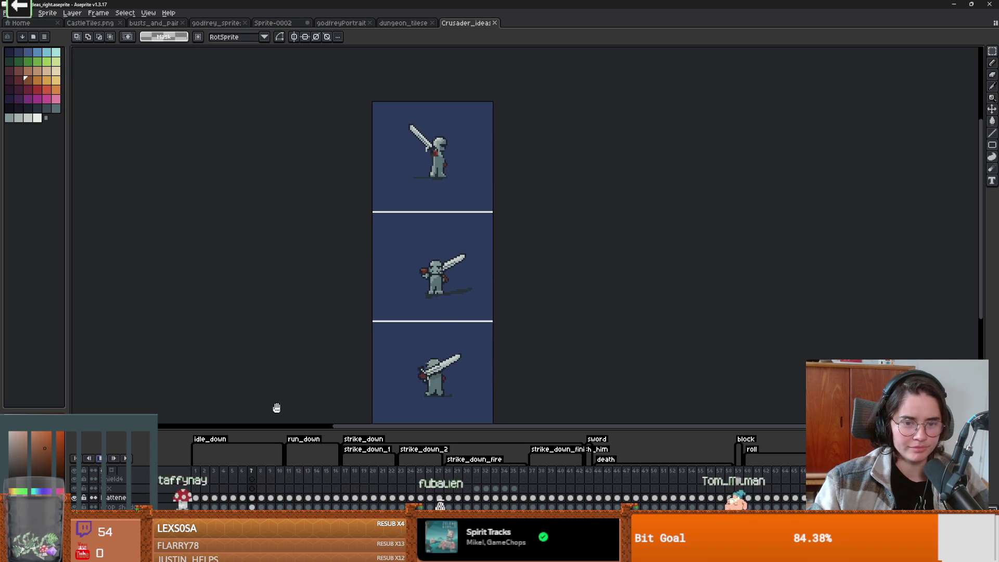
pyautogui.scroll(1, 431, 398)
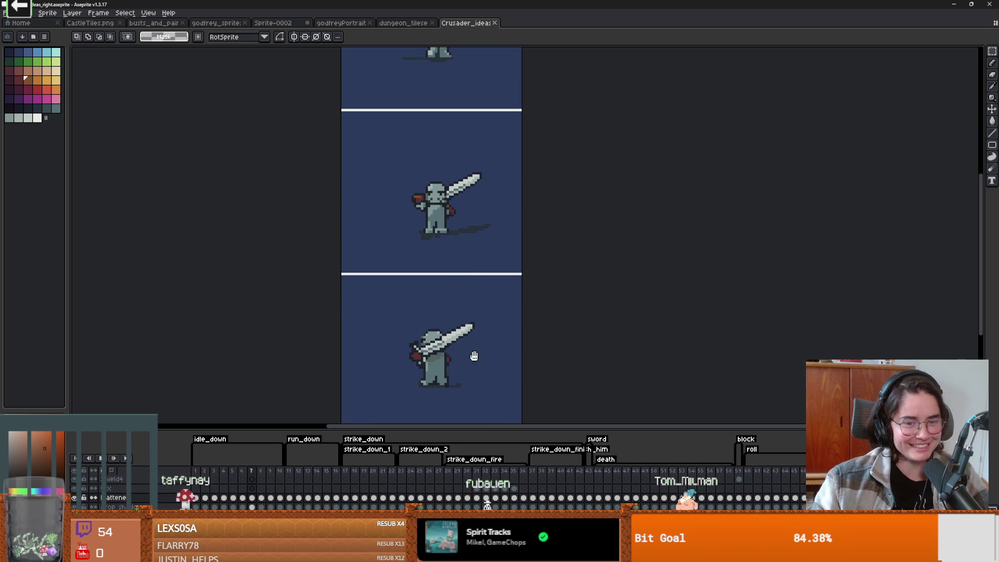
pyautogui.scroll(-1, 390, 375)
pyautogui.scroll(1, 400, 365)
pyautogui.scroll(-1, 402, 377)
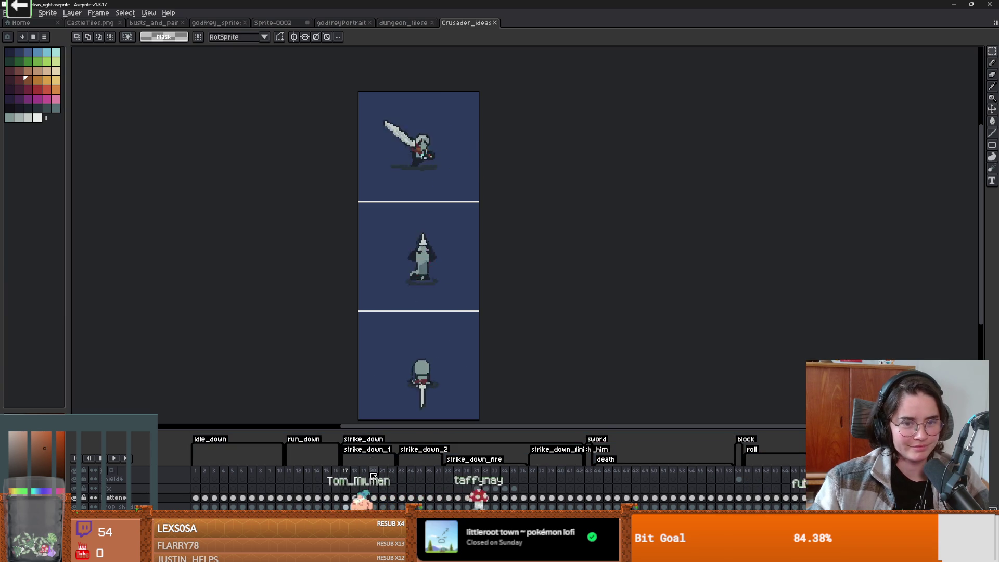
# - Go to frame 5 and zoom and pan to see the bottom of the knight sprites
pyautogui.click(235, 471)
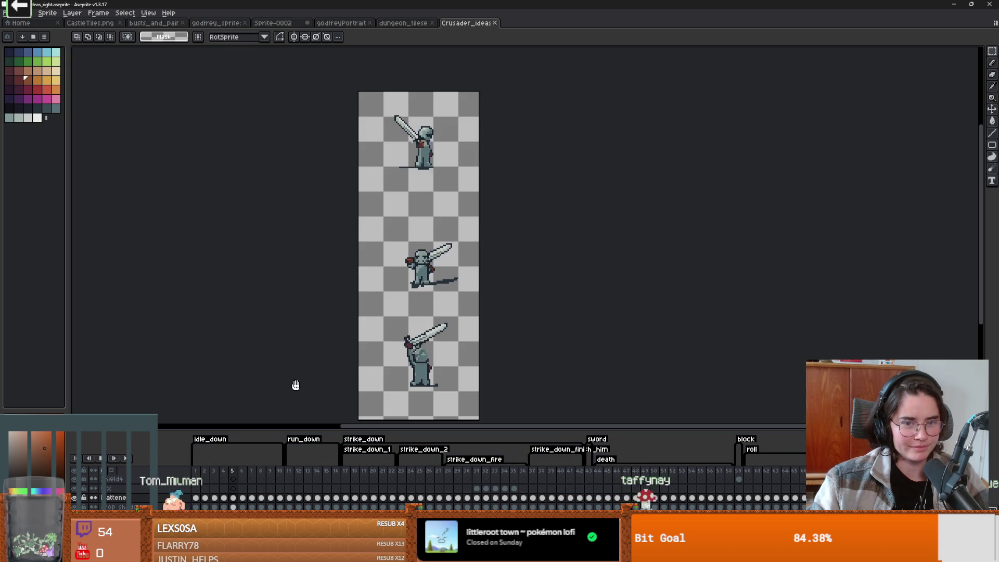
pyautogui.scroll(2, 368, 383)
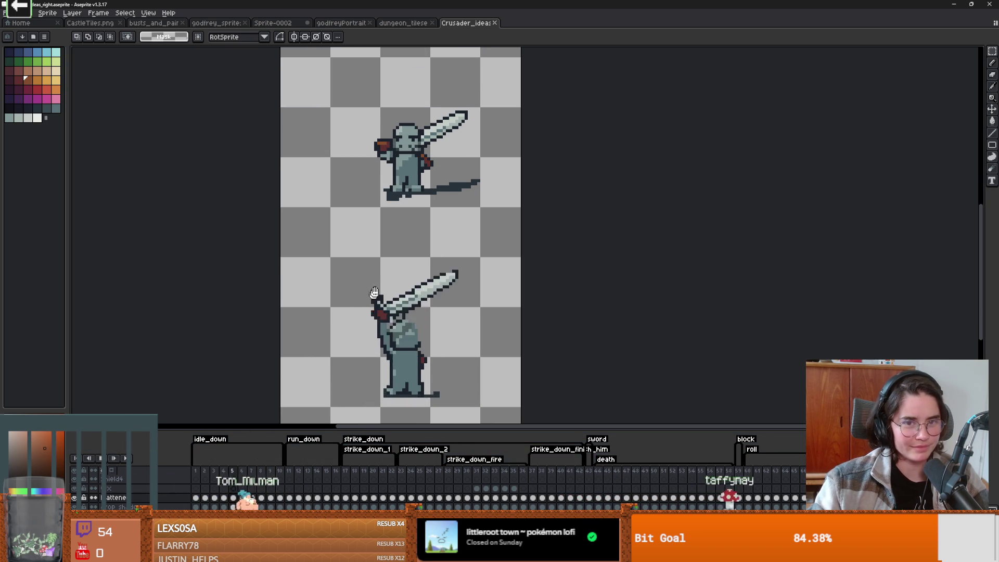
pyautogui.scroll(-1, 349, 322)
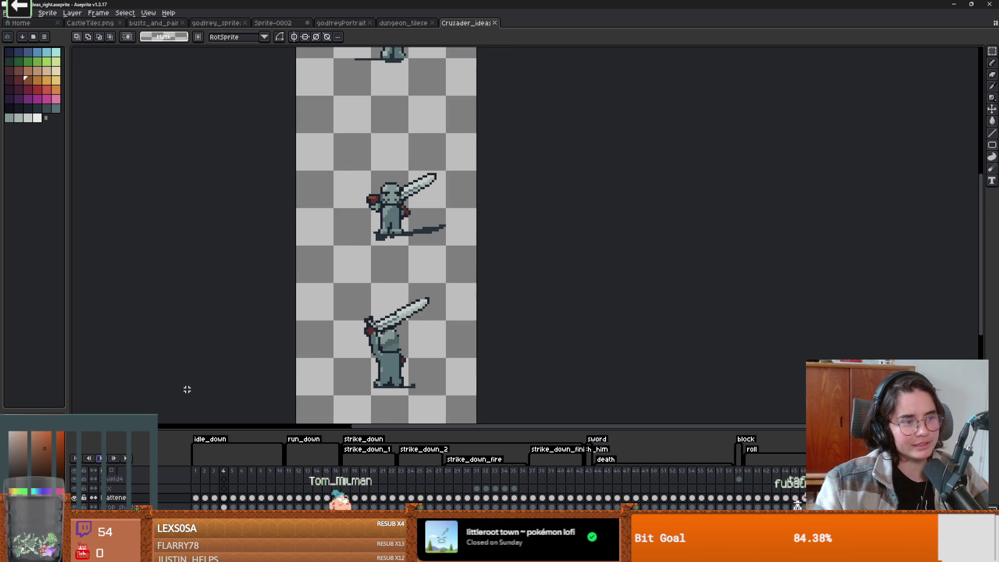
pyautogui.moveTo(346, 345); pyautogui.dragTo(344, 304)
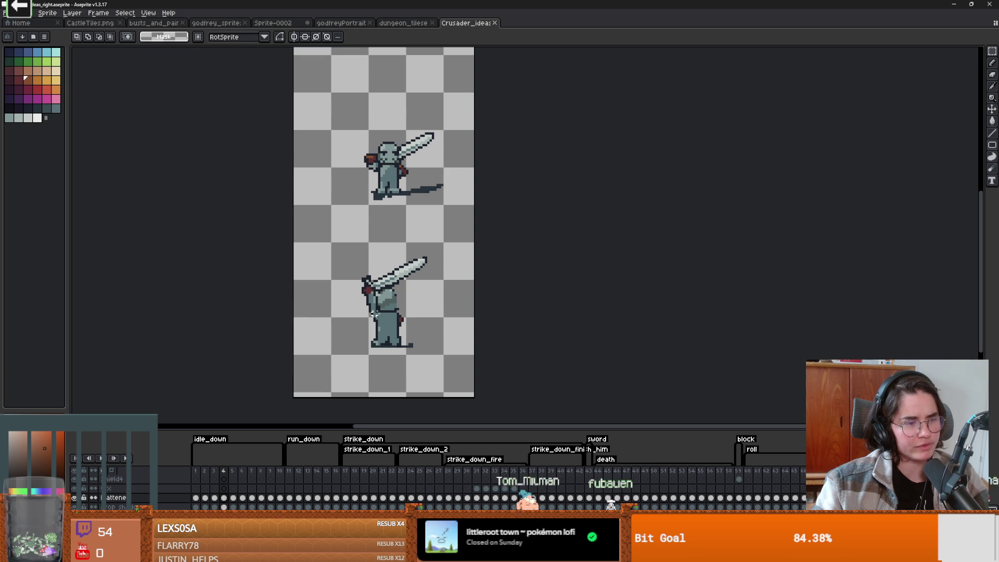
pyautogui.scroll(-1, 373, 313)
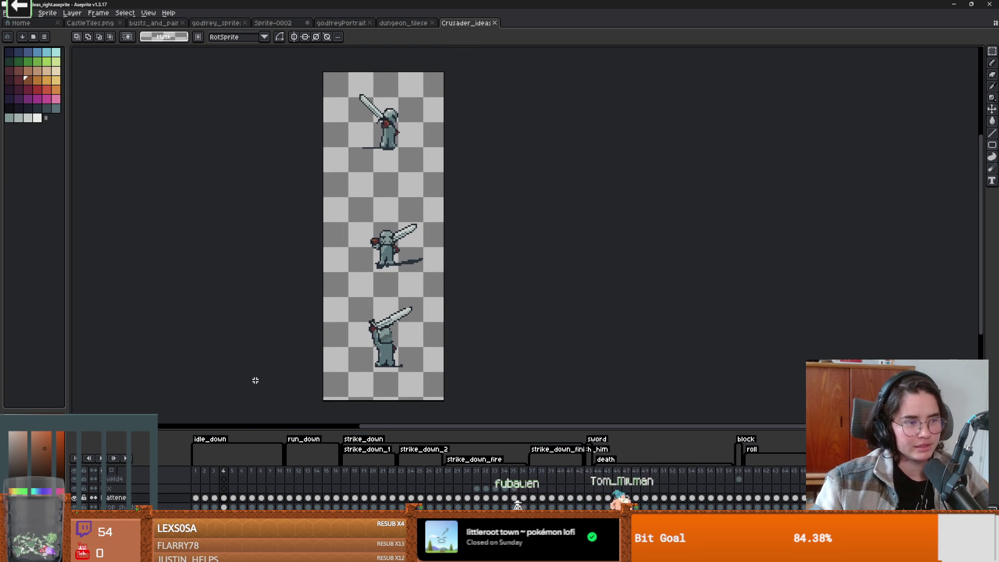
# - Switch to the Godot editor and run the project
pyautogui.hotkey('alt', 'Tab')
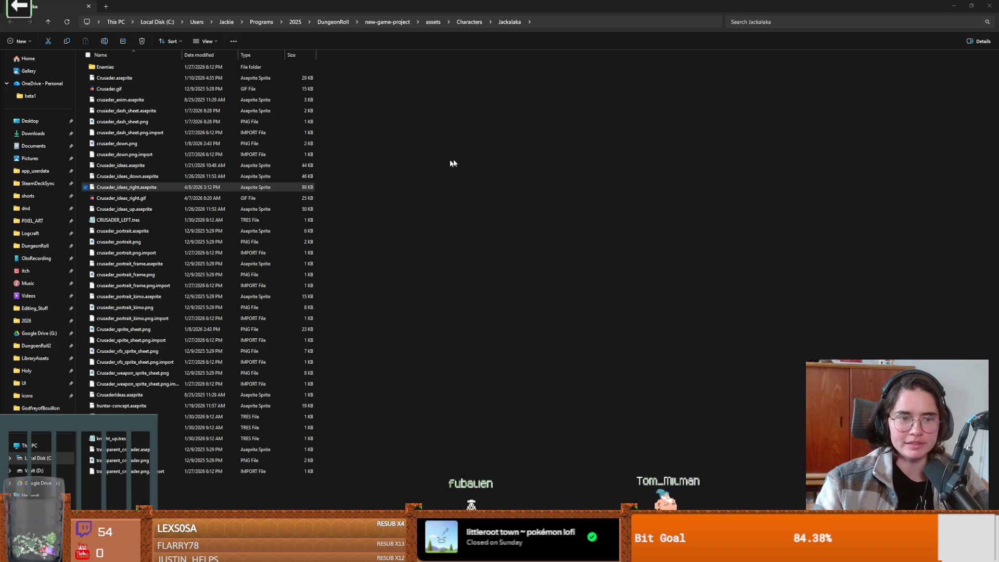
pyautogui.hotkey('alt', 'Tab')
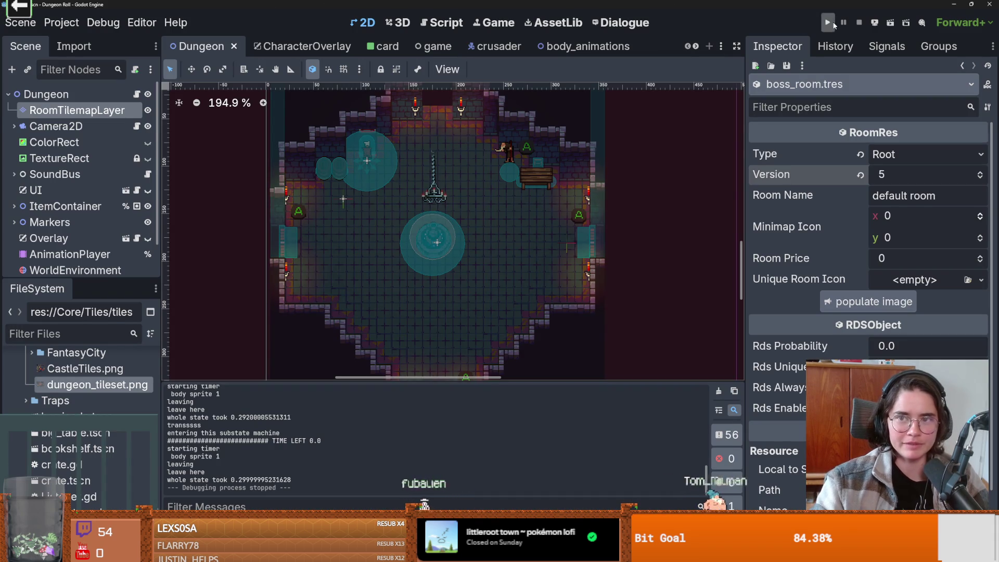
pyautogui.click(833, 24)
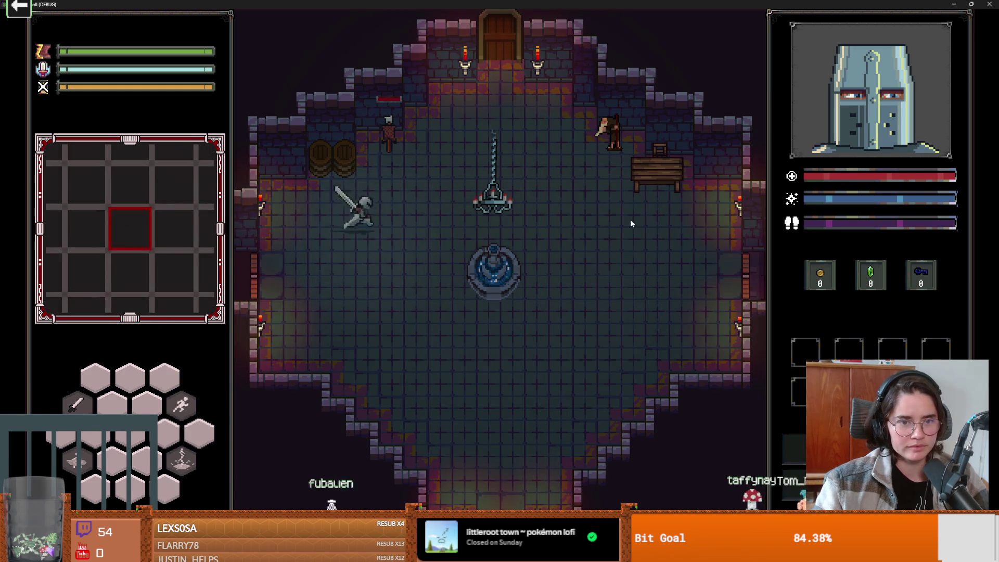
# - Walk the knight around the Dungeon room with WASD and roll it with Space
pyautogui.press('d')
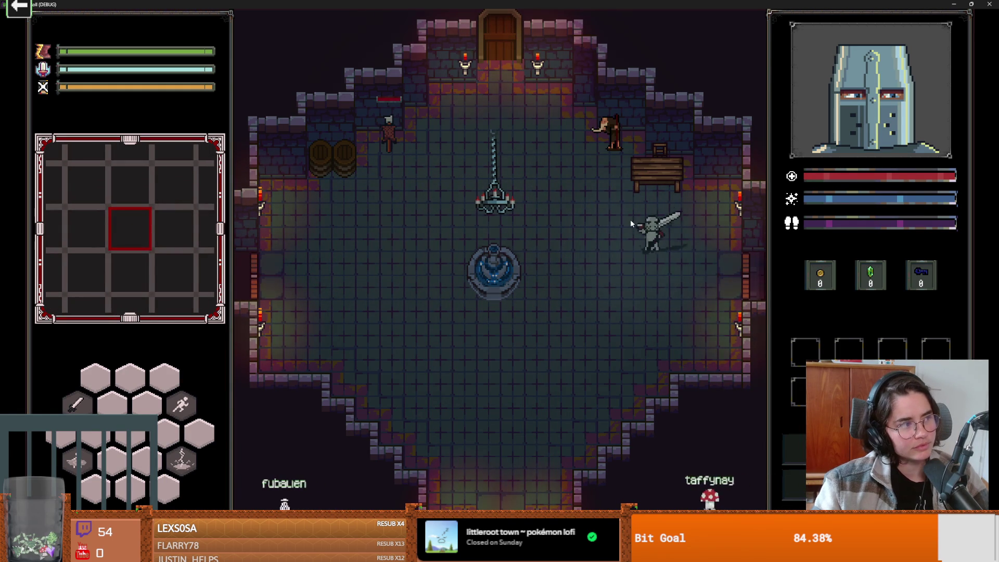
pyautogui.press('s')
pyautogui.press('a')
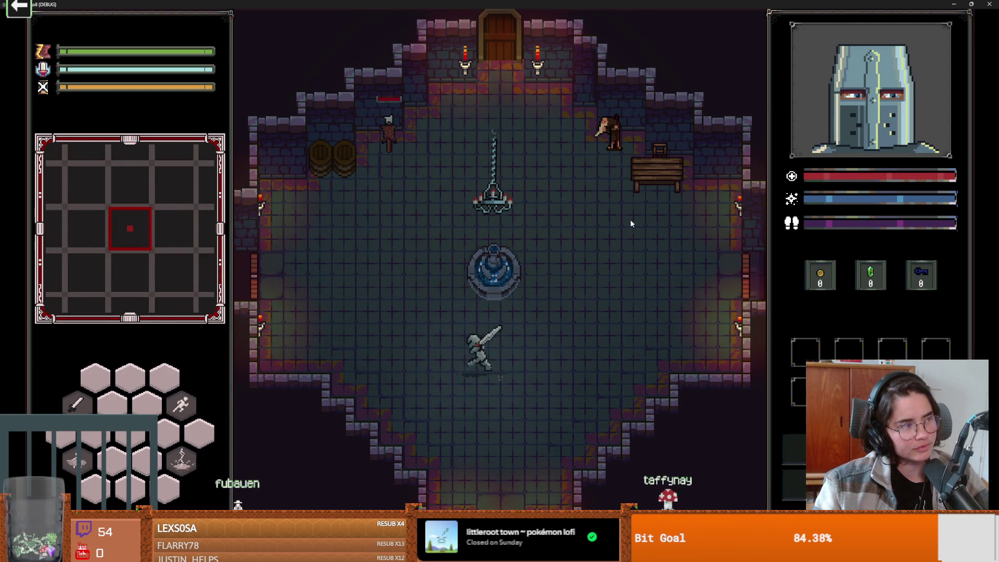
pyautogui.press('w')
pyautogui.press('d')
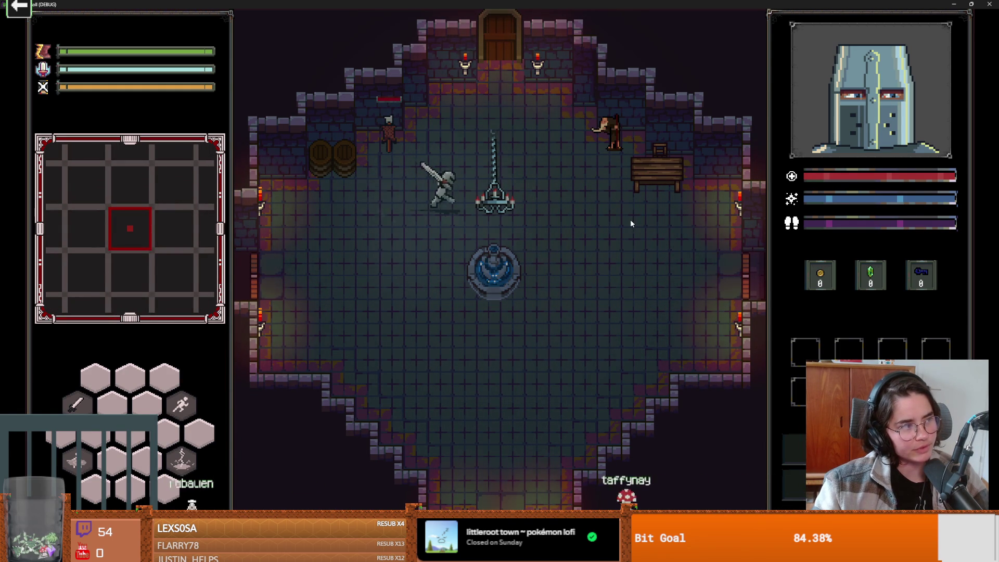
pyautogui.press('d')
pyautogui.press('s')
pyautogui.press('a')
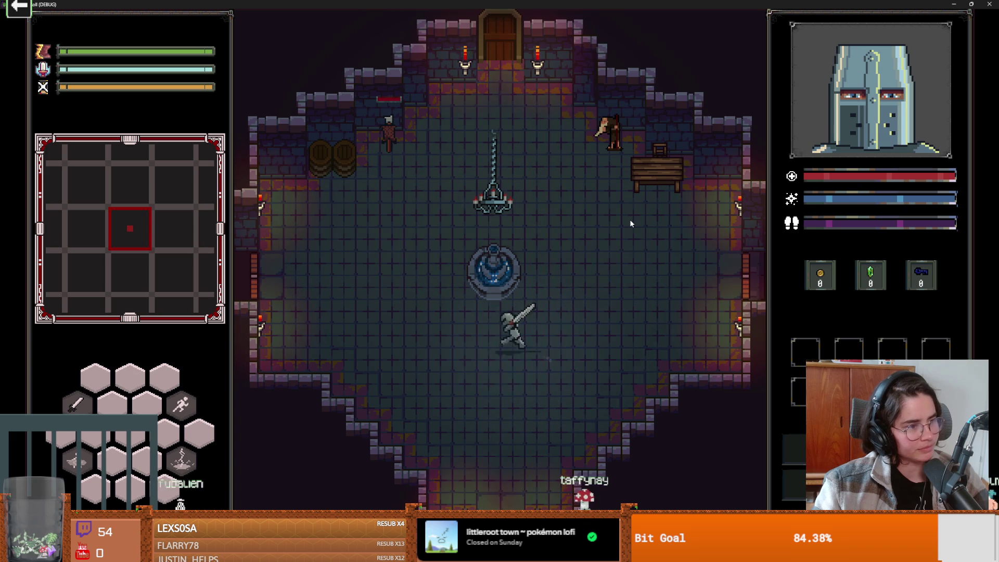
pyautogui.press('w')
pyautogui.press('space')
pyautogui.press('w')
pyautogui.press('d')
pyautogui.press('space')
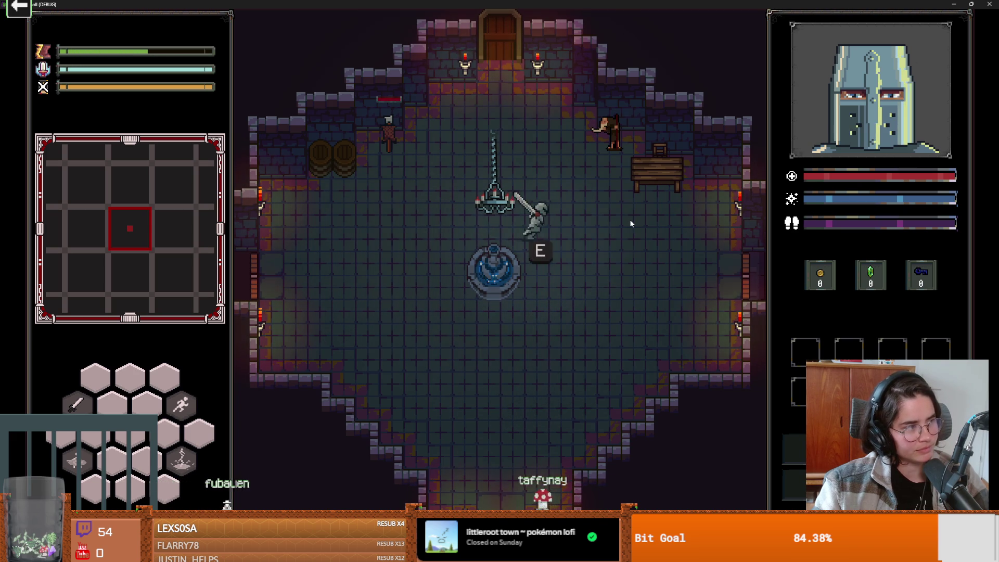
pyautogui.press('s')
pyautogui.press('space')
pyautogui.press('s')
pyautogui.press('a')
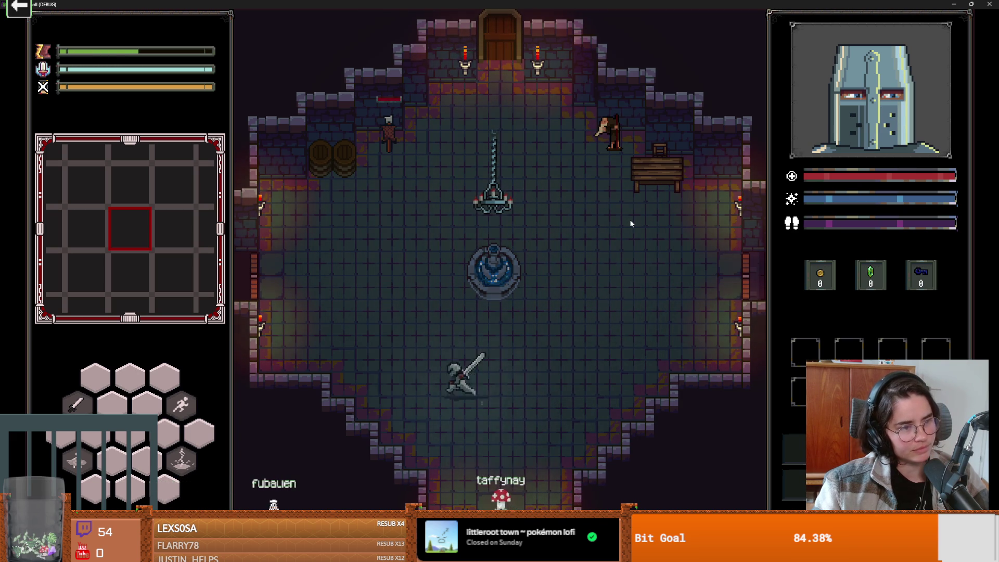
pyautogui.press('w')
pyautogui.press('w')
# - Close the running game and return to the sprite sheet in Aseprite
pyautogui.press('super+Down')
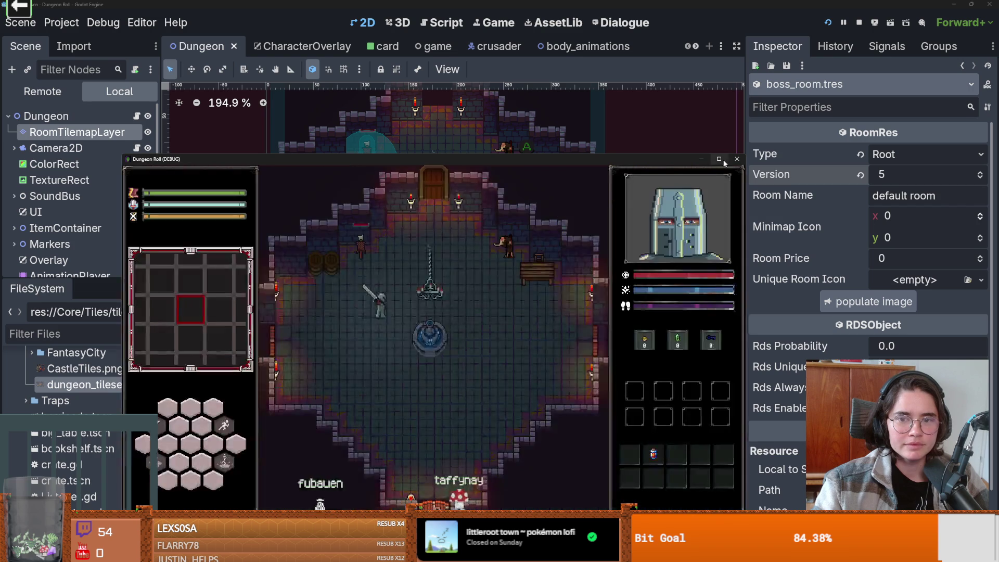
pyautogui.click(736, 159)
pyautogui.scroll(1, 454, 210)
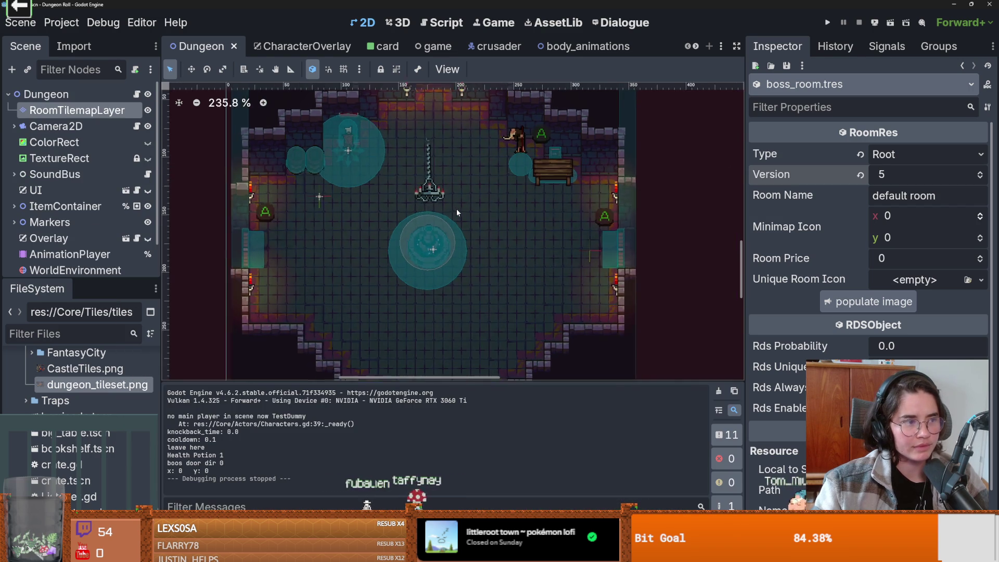
pyautogui.scroll(-2, 456, 209)
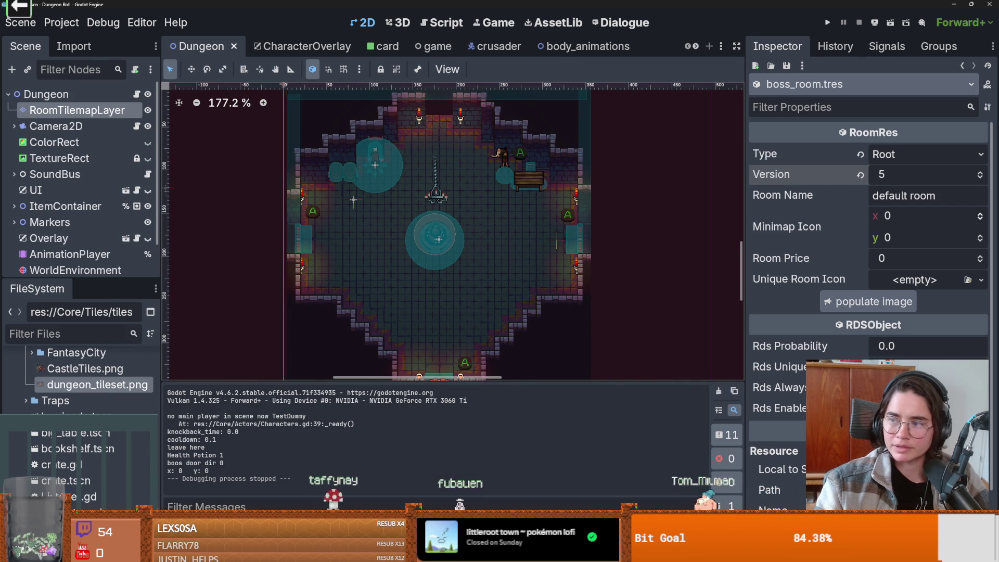
pyautogui.hotkey('alt', 'Tab')
# - Zoom in on the lower knight and select the pencil with a 1px brush
pyautogui.scroll(1, 399, 219)
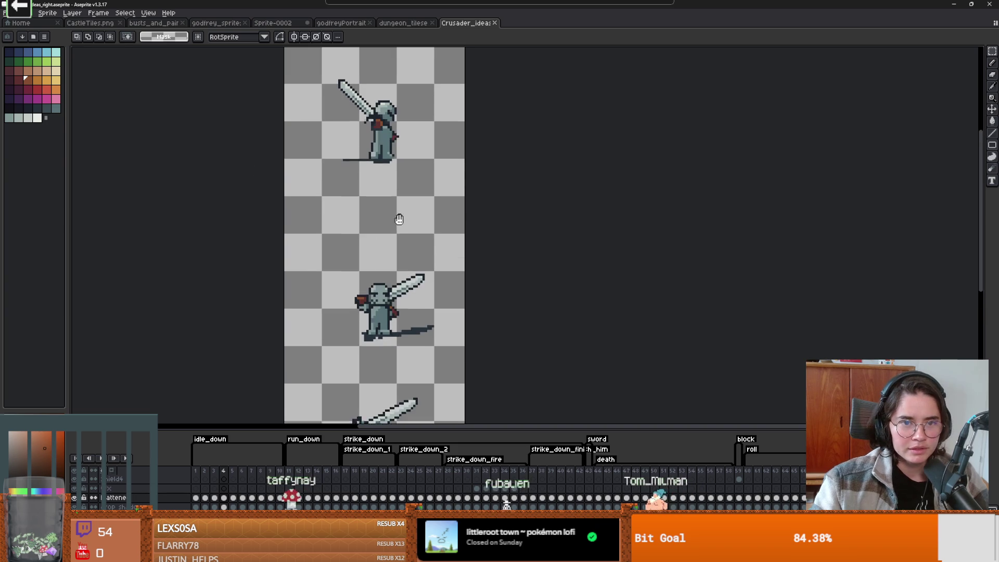
pyautogui.scroll(2, 392, 109)
pyautogui.scroll(1, 388, 125)
pyautogui.scroll(-1, 492, 138)
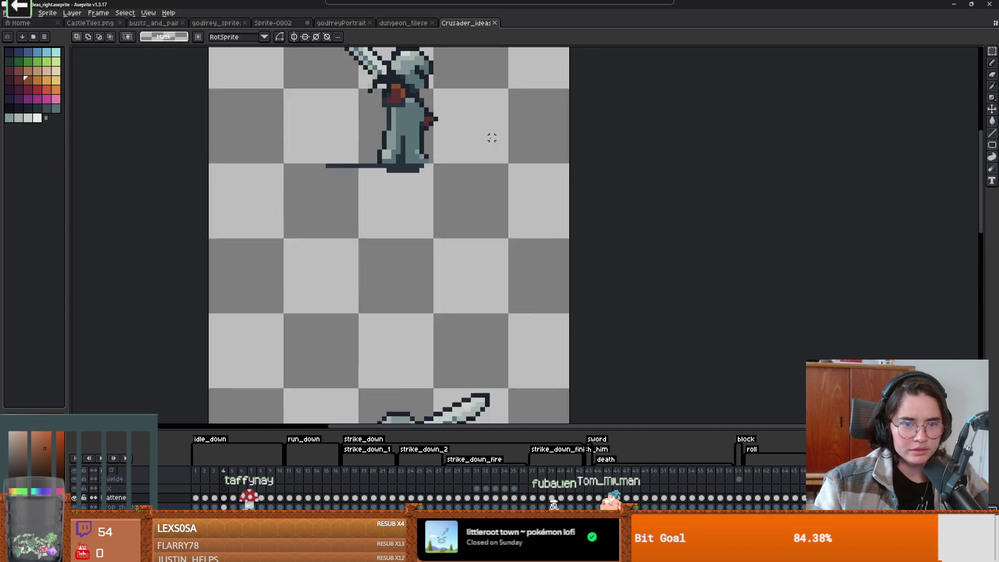
pyautogui.scroll(-1, 491, 138)
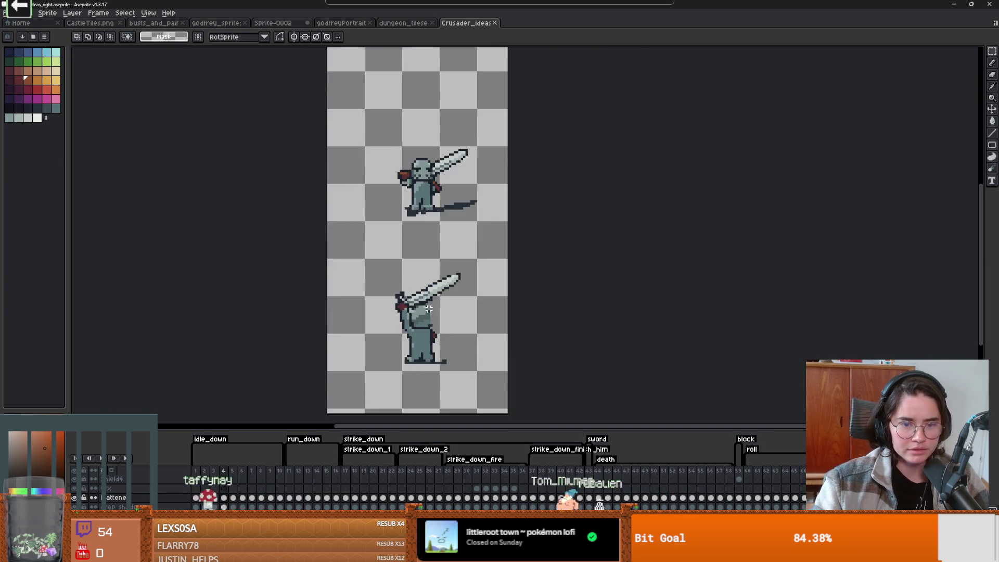
pyautogui.scroll(2, 428, 308)
pyautogui.press('b')
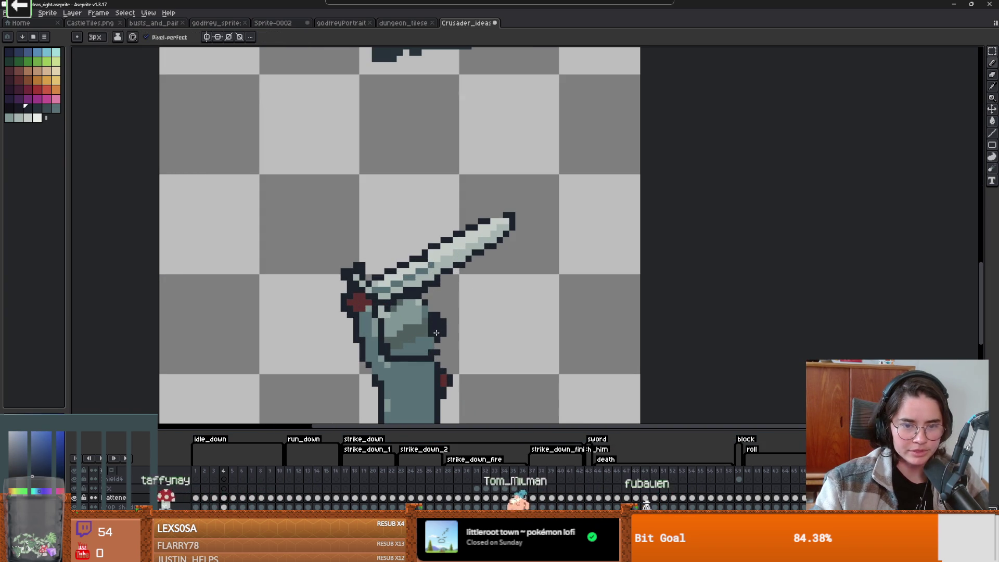
pyautogui.scroll(-2, 429, 314)
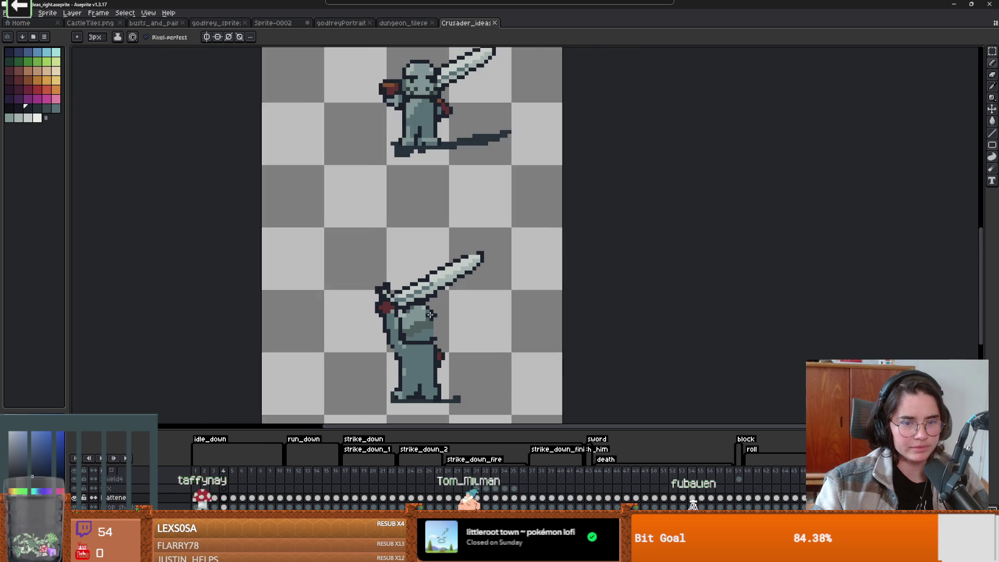
pyautogui.scroll(1, 429, 314)
pyautogui.press('-')
pyautogui.press('-')
# - Paint a pixel on the lower knight, then preview a TowerFall Ascension screenshot in Firefox
pyautogui.scroll(-2, 417, 332)
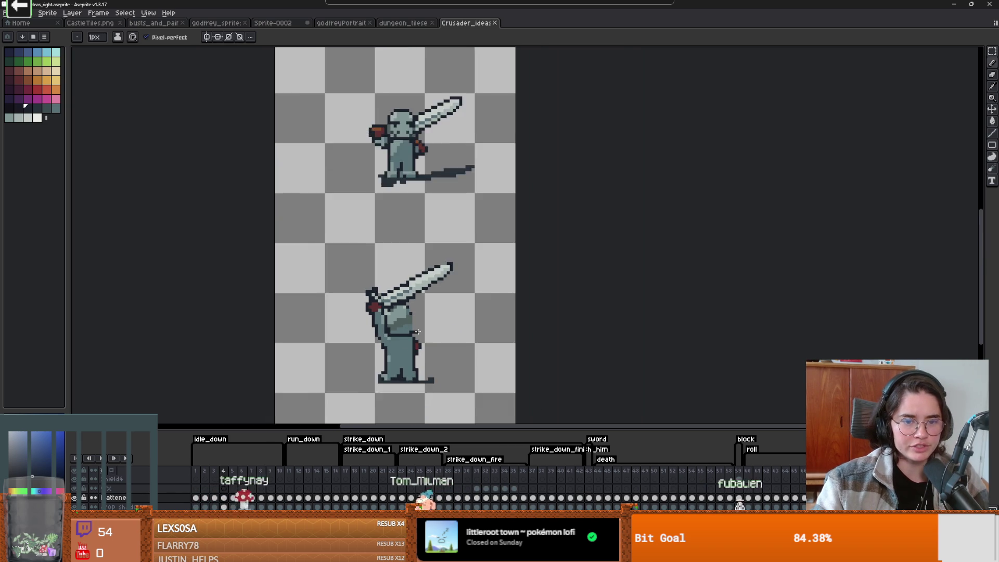
pyautogui.scroll(1, 417, 331)
pyautogui.click(420, 337)
pyautogui.scroll(-1, 421, 339)
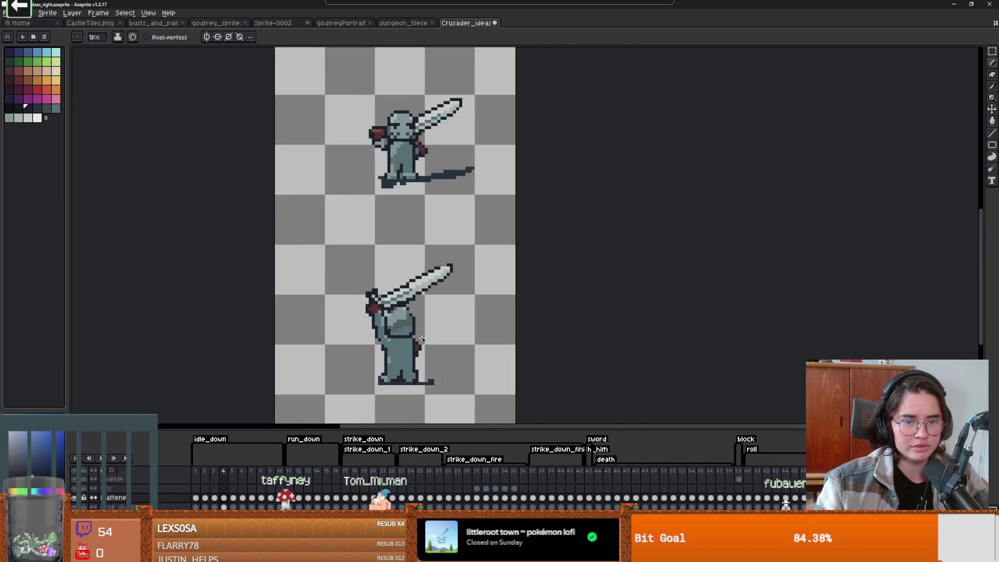
pyautogui.scroll(2, 422, 338)
pyautogui.scroll(-1, 364, 329)
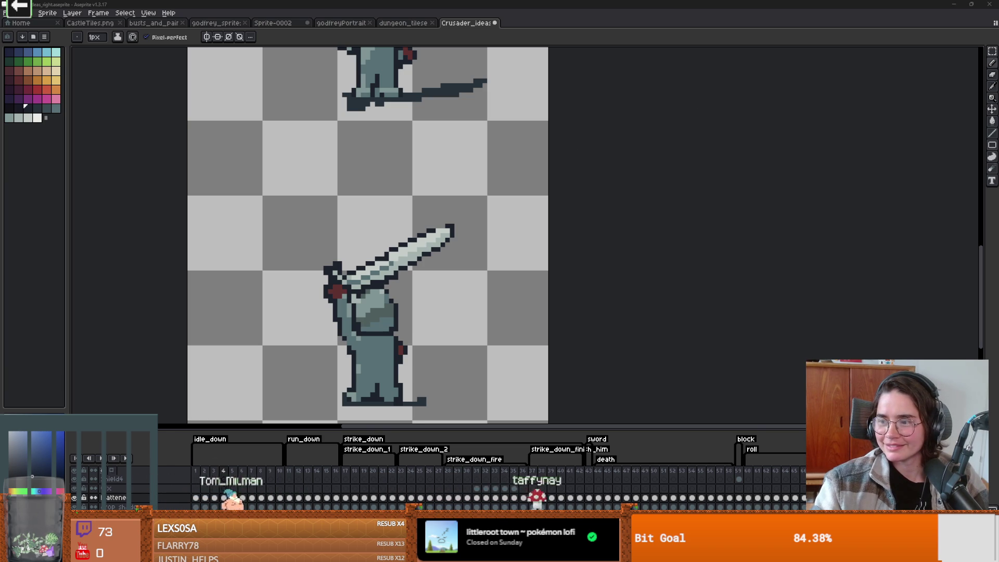
pyautogui.hotkey('alt', 'Tab')
pyautogui.click(387, 335)
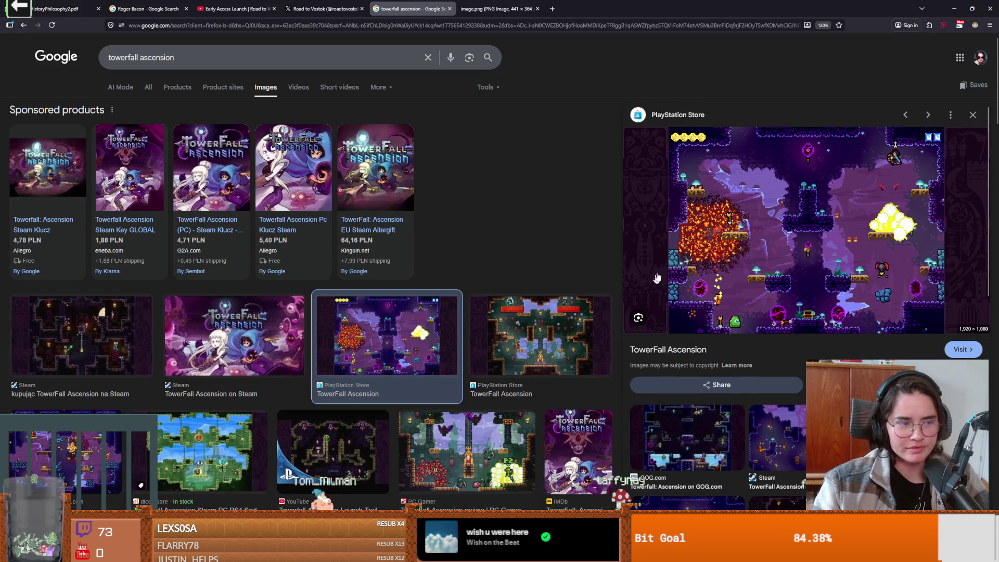
# - Return to the knight sprites in Aseprite and advance to frame 5
pyautogui.hotkey('alt', 'Tab')
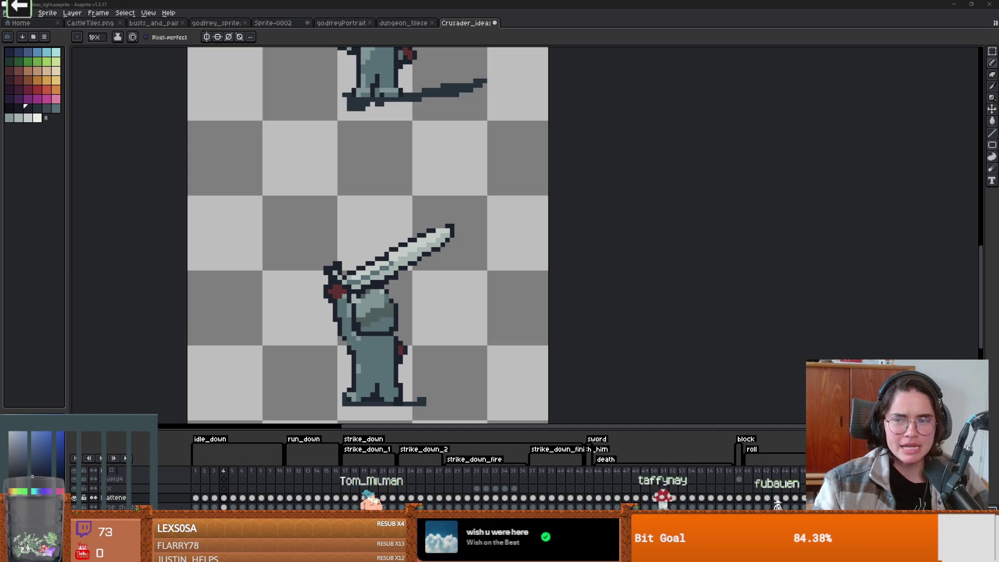
pyautogui.scroll(2, 397, 294)
pyautogui.scroll(-2, 389, 293)
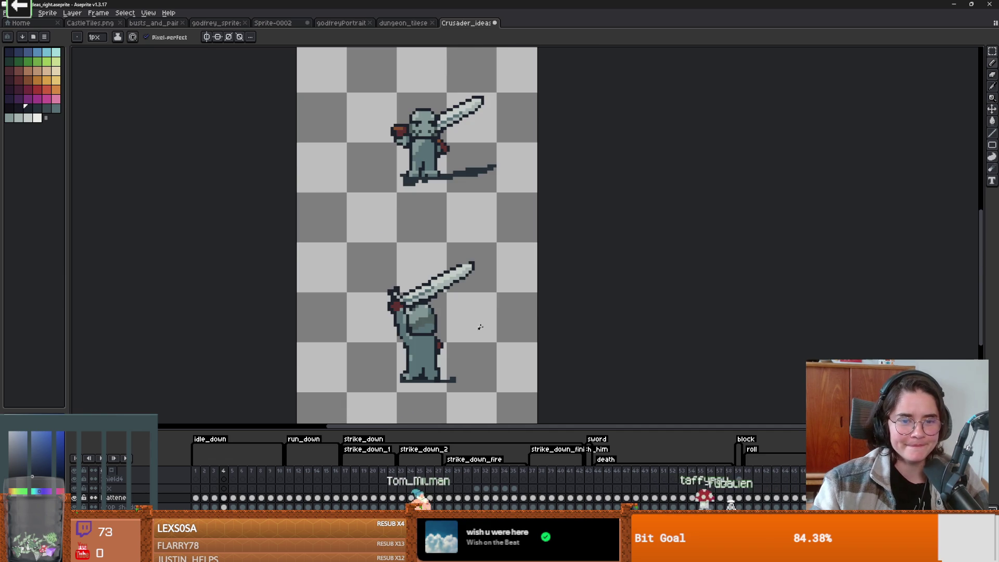
pyautogui.scroll(2, 405, 304)
pyautogui.scroll(-2, 428, 301)
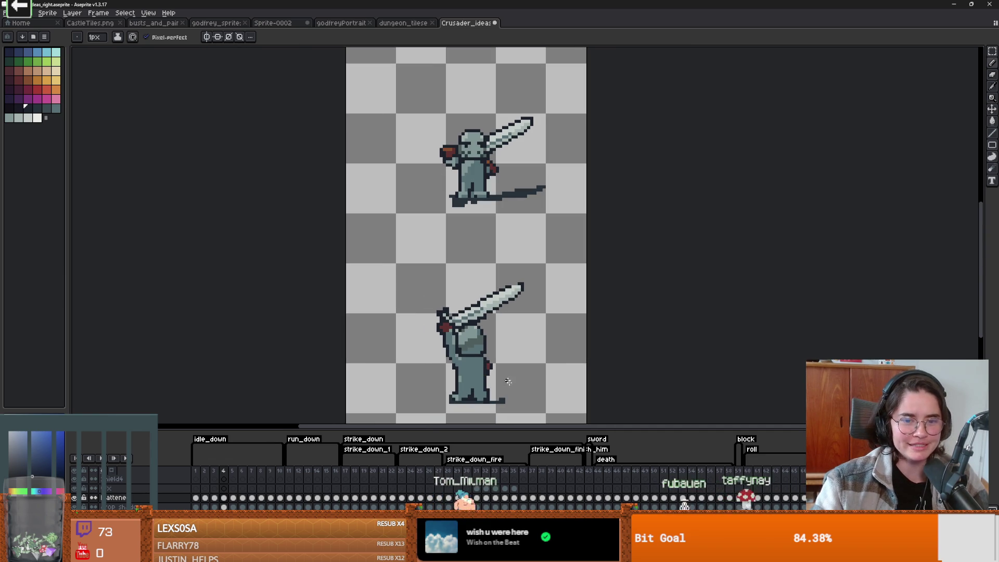
pyautogui.press('Right')
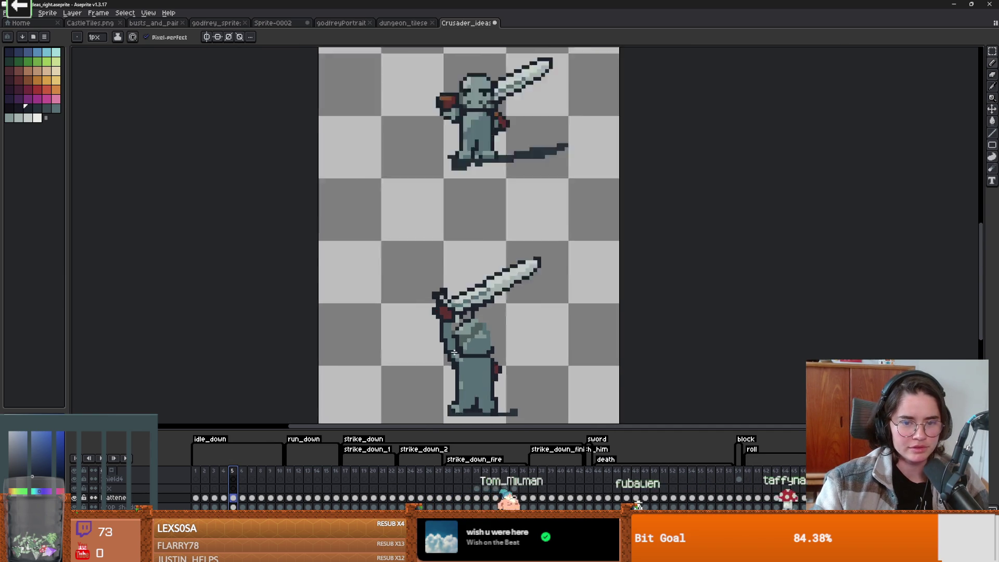
pyautogui.scroll(2, 459, 349)
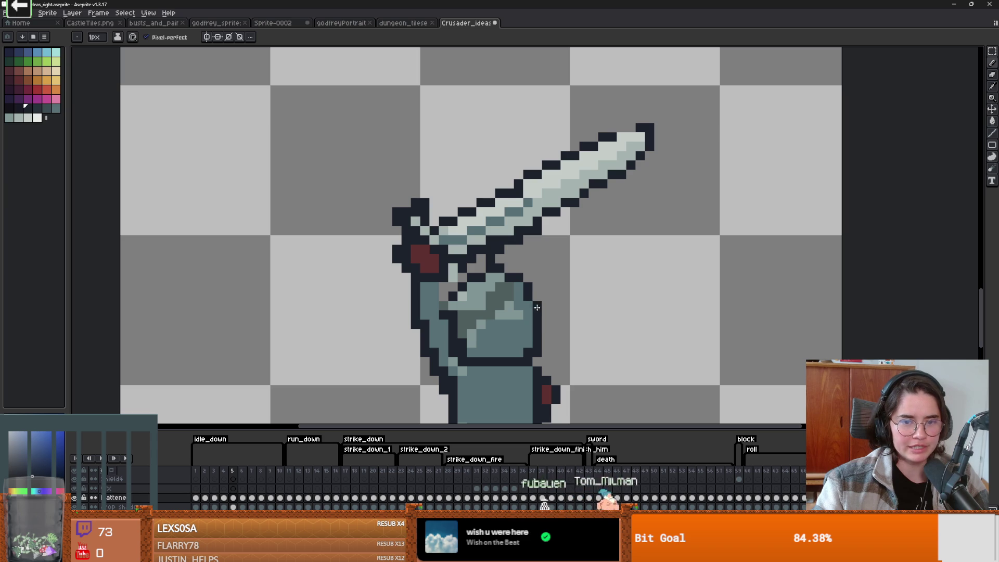
# - Sample a colour from the sprite and paint a lighter pencil stroke on the knight's arm
pyautogui.press('w')
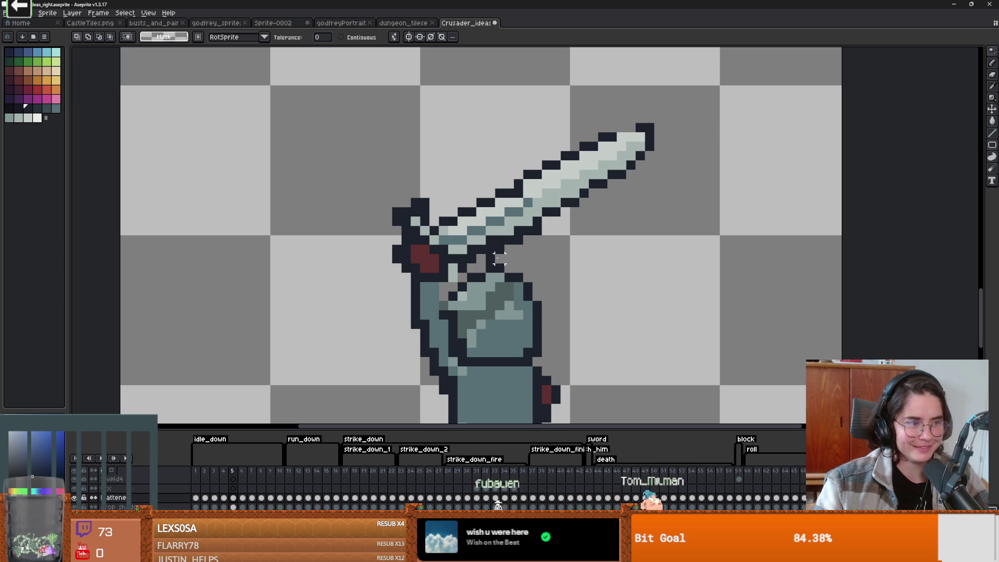
pyautogui.press('b')
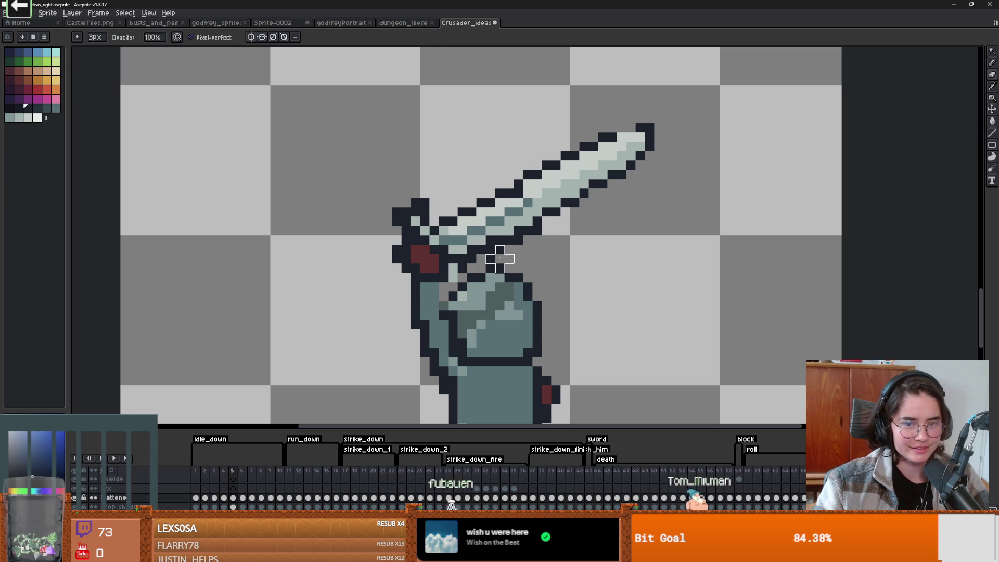
pyautogui.scroll(-3, 565, 343)
pyautogui.scroll(4, 521, 245)
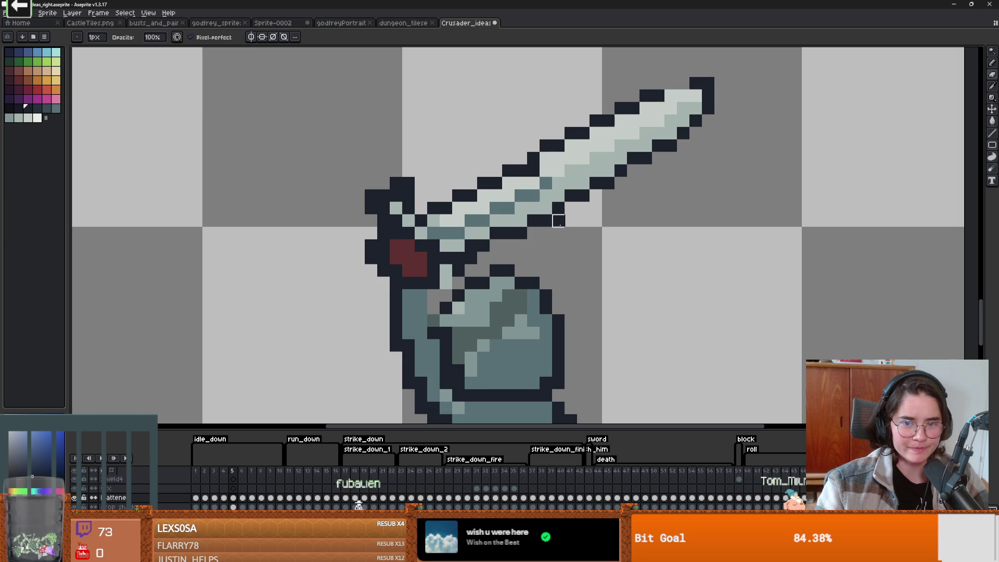
pyautogui.scroll(-3, 582, 319)
pyautogui.scroll(4, 531, 316)
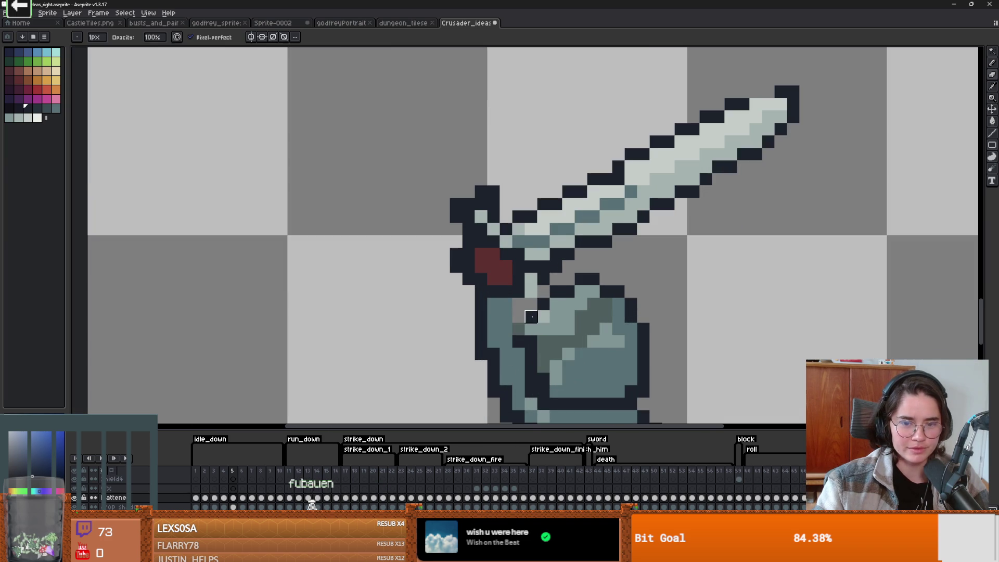
pyautogui.scroll(-2, 531, 316)
pyautogui.scroll(3, 520, 327)
pyautogui.press('i')
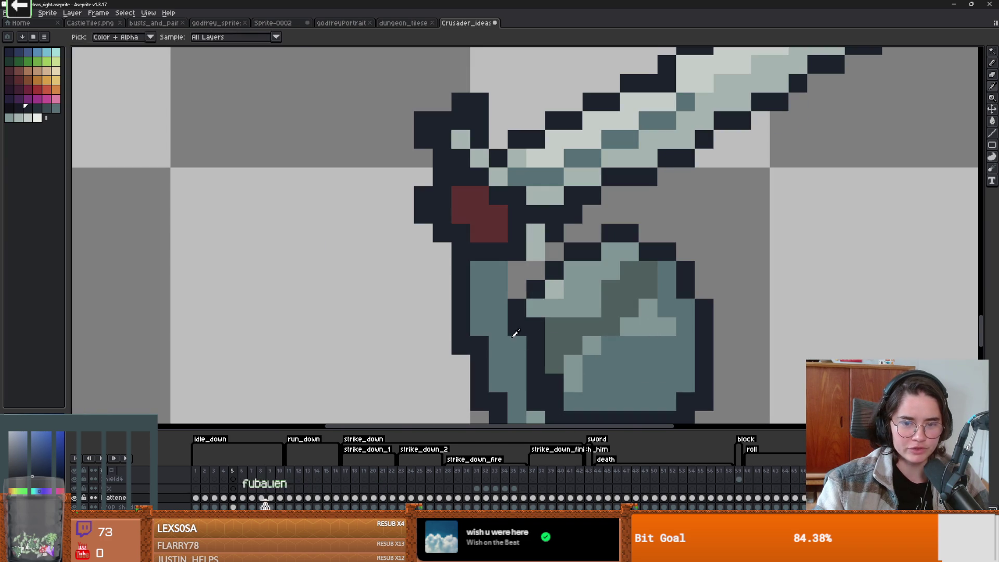
pyautogui.press('b')
pyautogui.moveTo(536, 345); pyautogui.dragTo(535, 367)
pyautogui.scroll(-2, 594, 390)
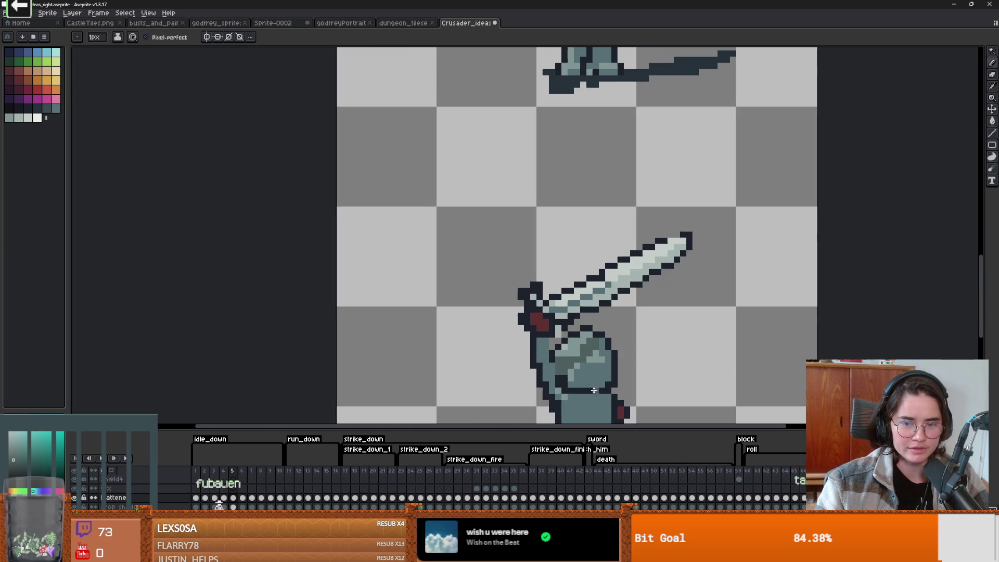
pyautogui.scroll(1, 596, 387)
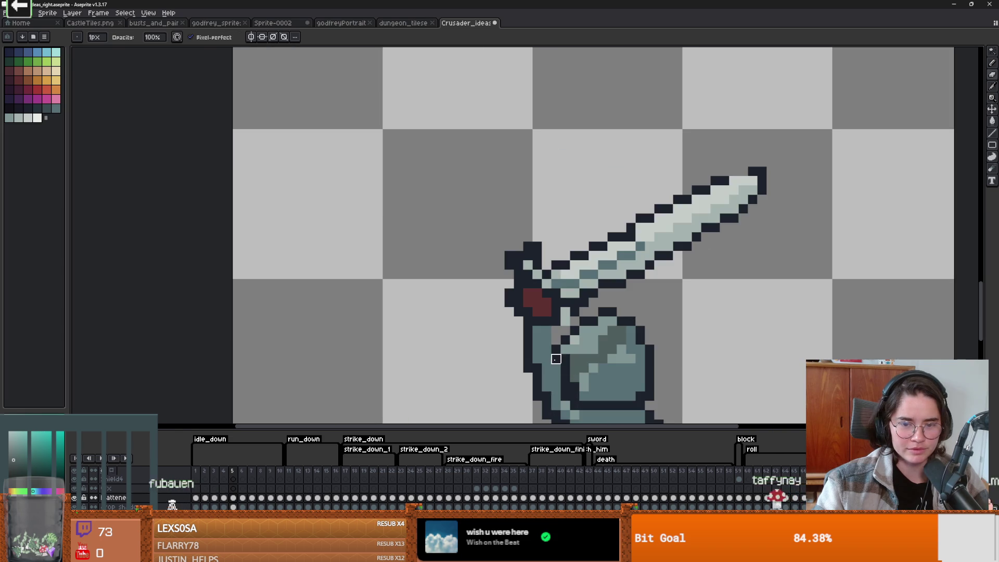
pyautogui.scroll(-2, 668, 409)
pyautogui.scroll(2, 599, 387)
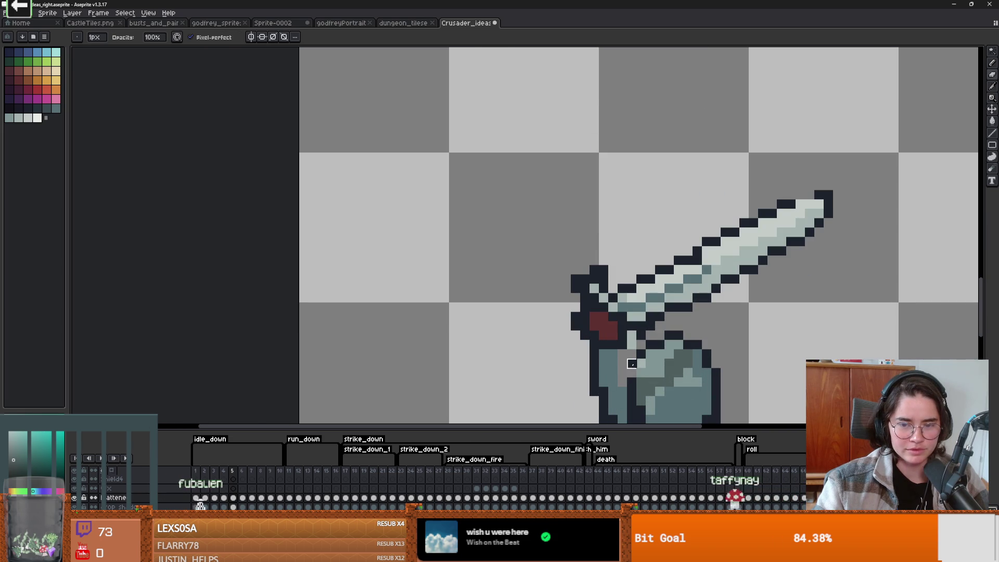
# - Switch drawing tool and move the animation to frame 6
pyautogui.press('e')
pyautogui.scroll(-3, 632, 370)
pyautogui.scroll(2, 632, 380)
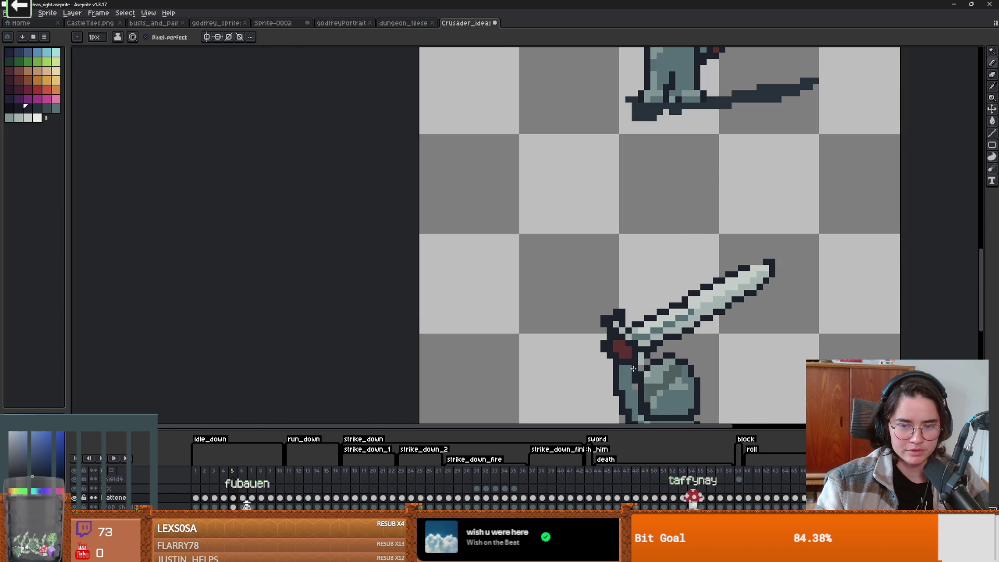
pyautogui.scroll(-2, 634, 293)
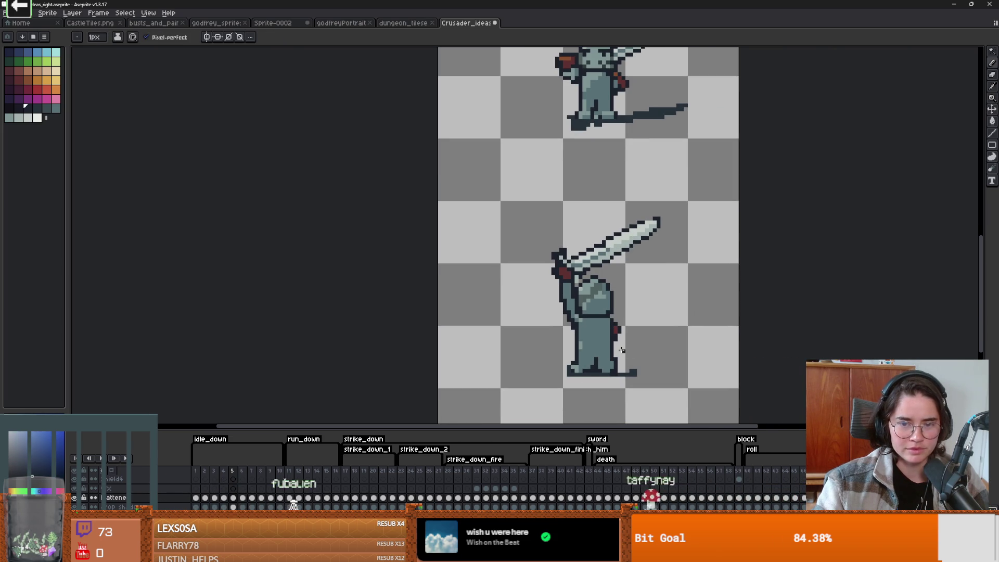
pyautogui.click(242, 477)
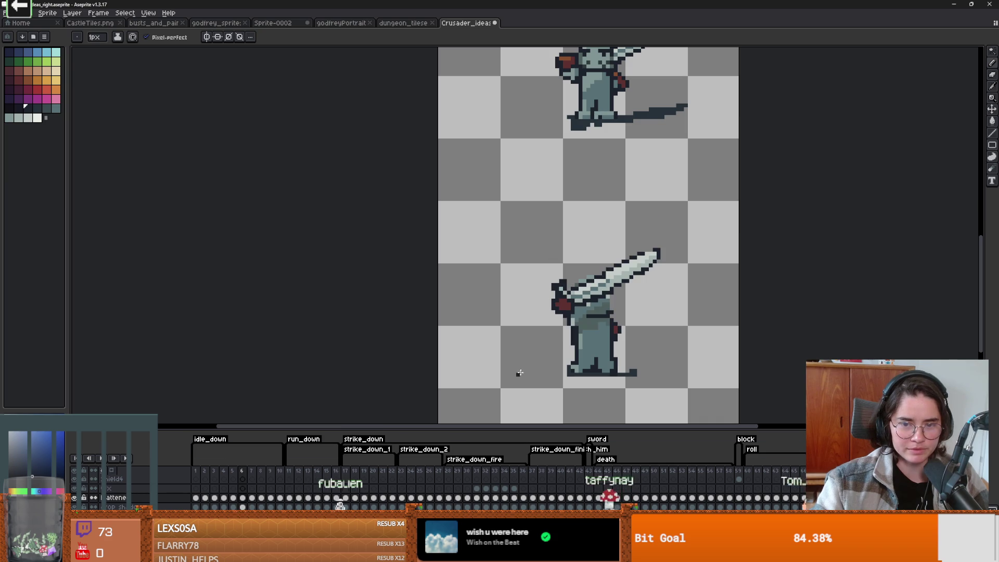
# - Step to the frame 12 slash pose, pan and zoom to inspect it, then switch to Godot
pyautogui.press('Right')
pyautogui.press('Right')
pyautogui.press('Right')
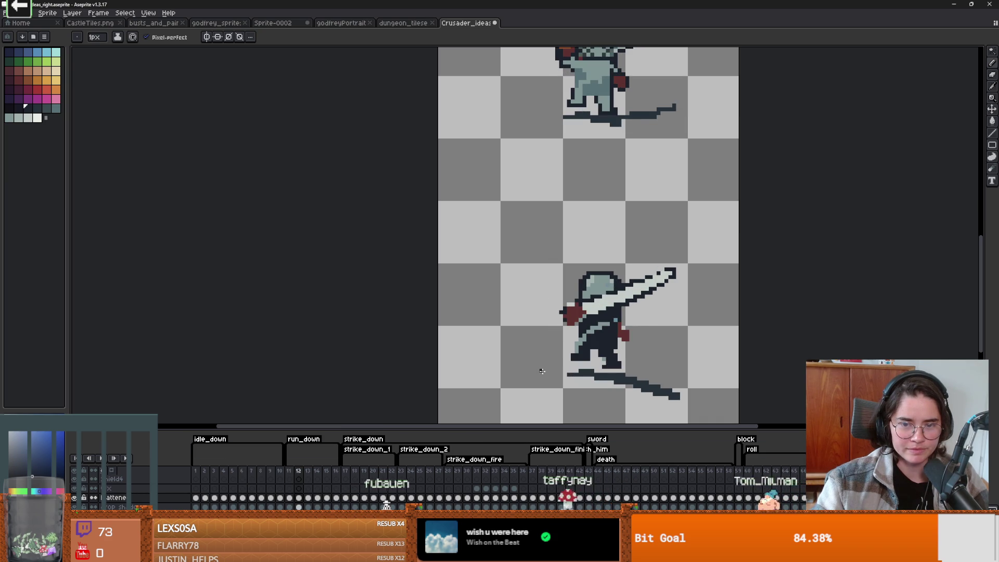
pyautogui.moveTo(576, 362); pyautogui.dragTo(461, 363)
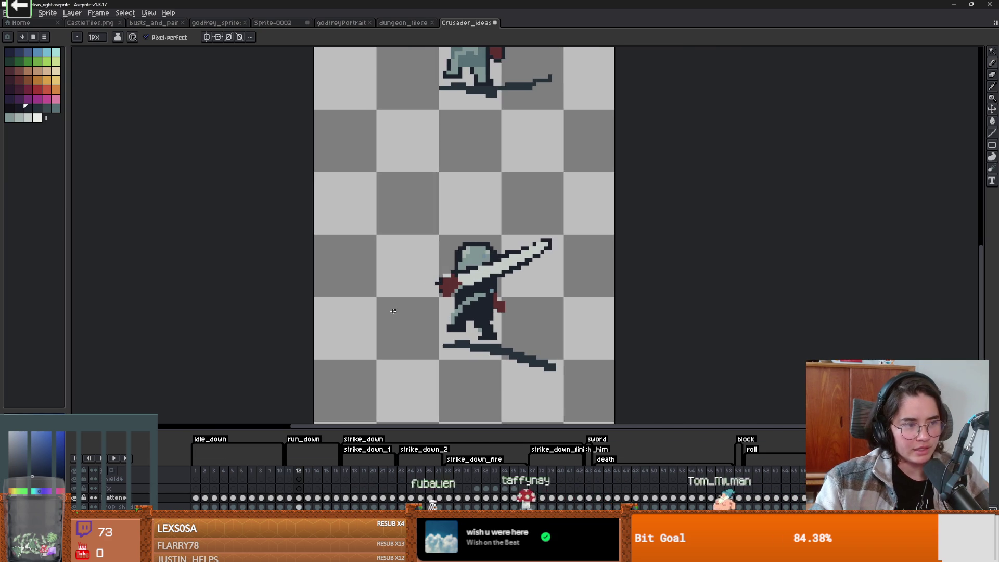
pyautogui.scroll(1, 471, 331)
pyautogui.scroll(3, 471, 331)
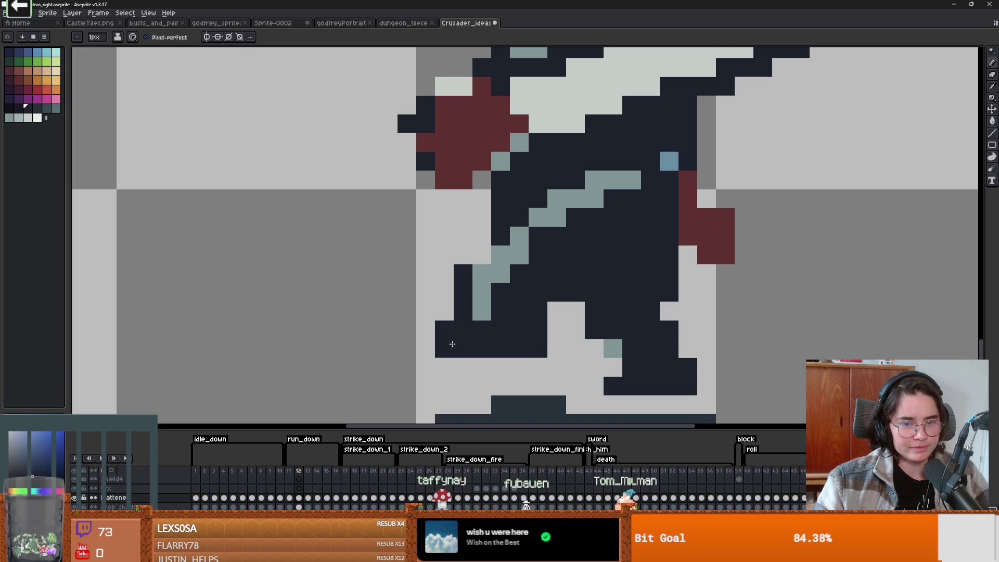
pyautogui.scroll(-4, 526, 363)
pyautogui.scroll(1, 526, 363)
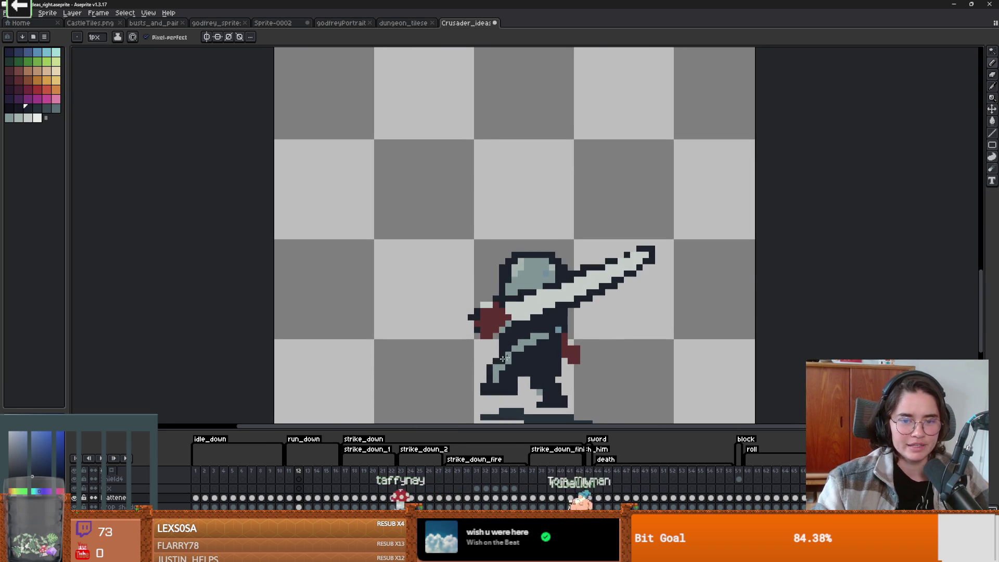
pyautogui.scroll(-2, 527, 363)
pyautogui.scroll(2, 495, 316)
pyautogui.scroll(2, 499, 263)
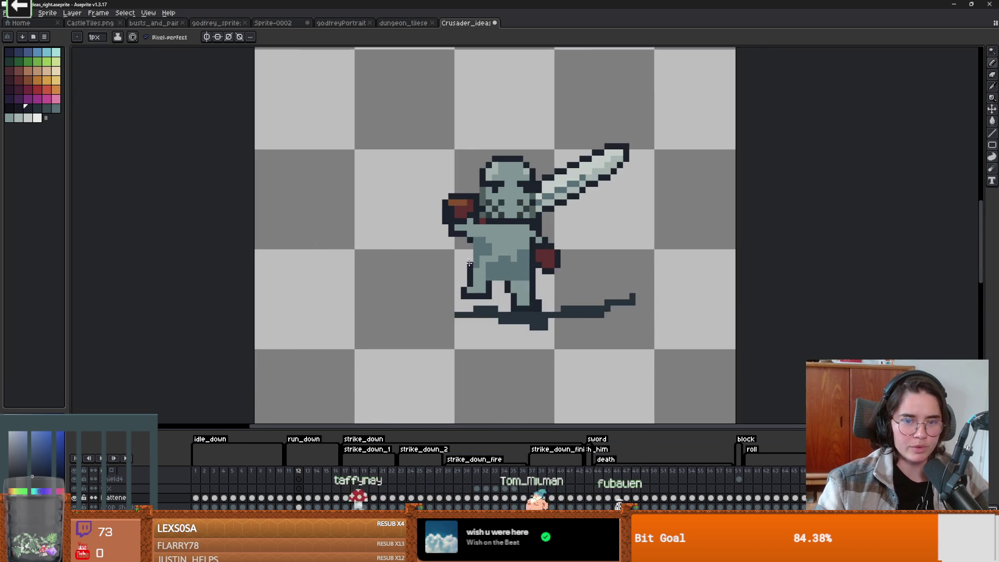
pyautogui.scroll(-4, 406, 252)
pyautogui.scroll(-2, 467, 320)
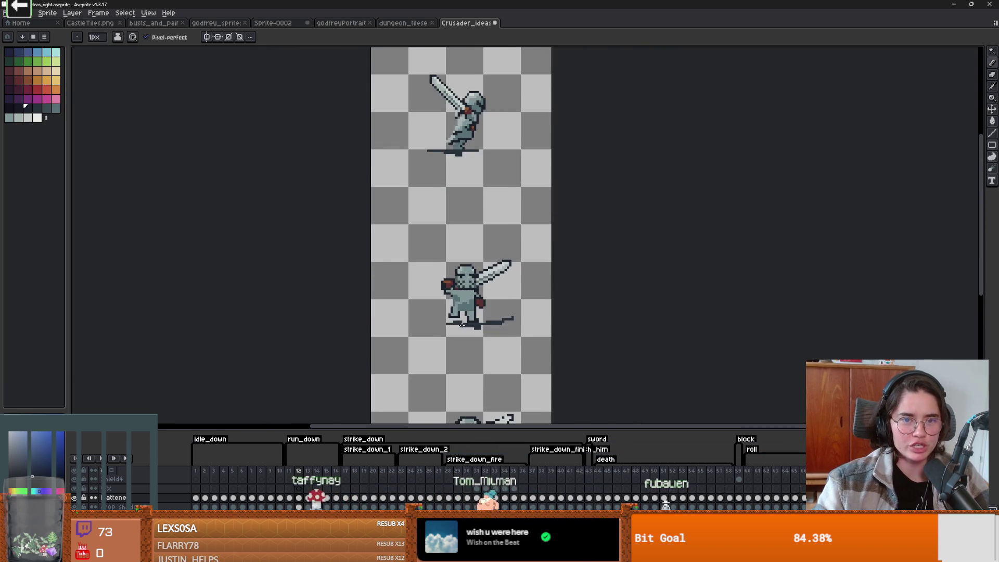
pyautogui.scroll(4, 466, 291)
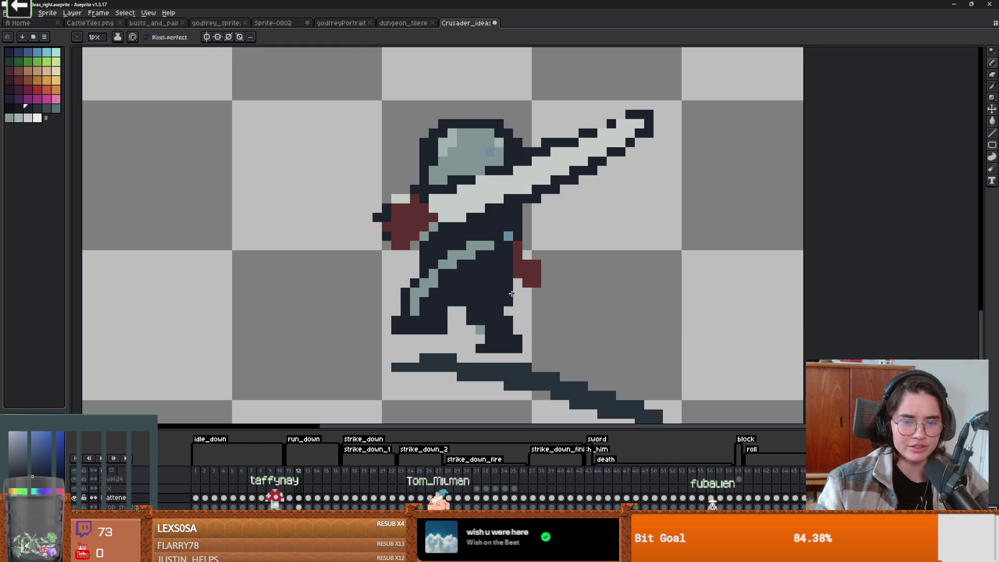
pyautogui.scroll(-2, 451, 346)
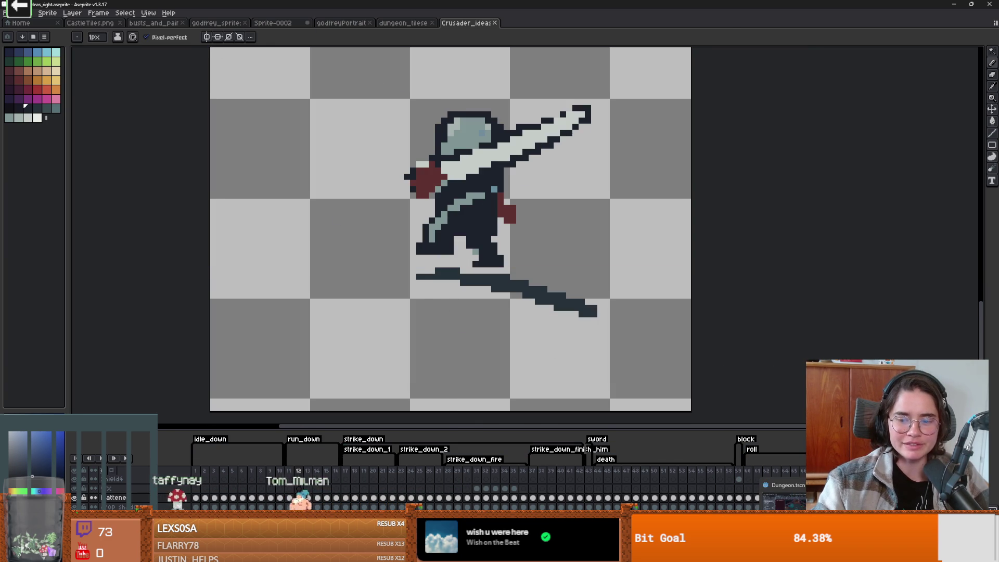
pyautogui.hotkey('alt', 'Tab')
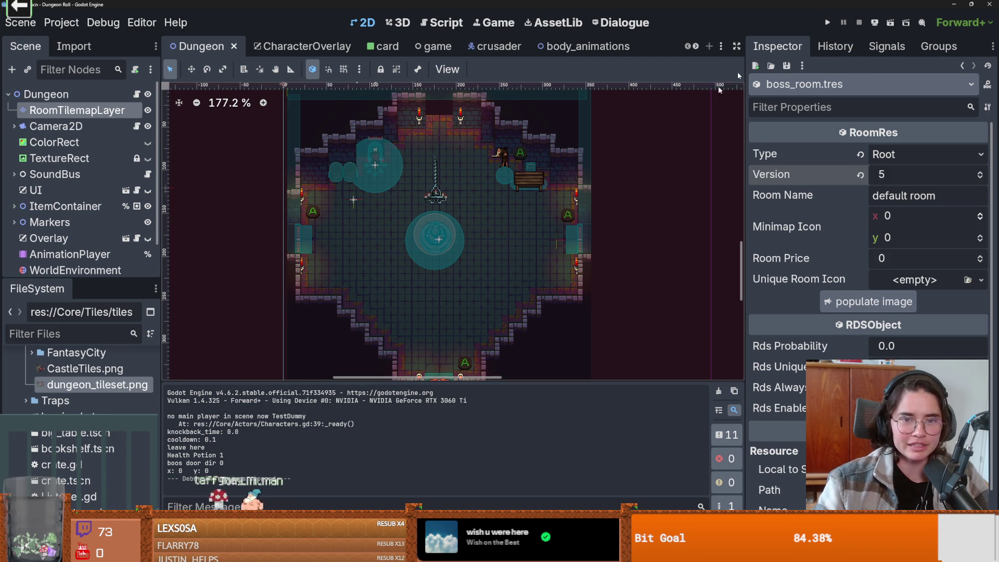
# - Run the game, enter a room, stop it with F8 and return to the crusader sprite
pyautogui.click(829, 23)
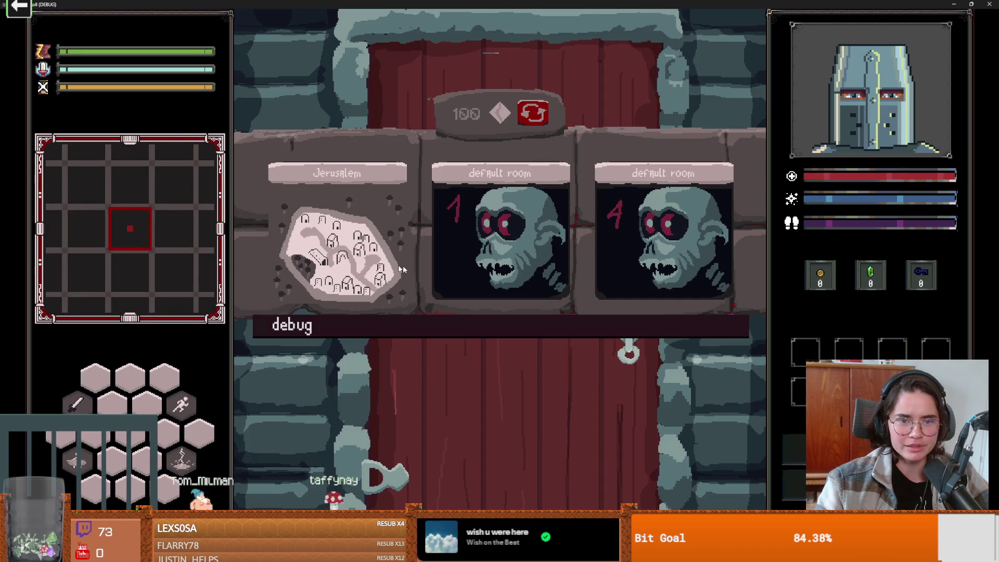
pyautogui.click(403, 267)
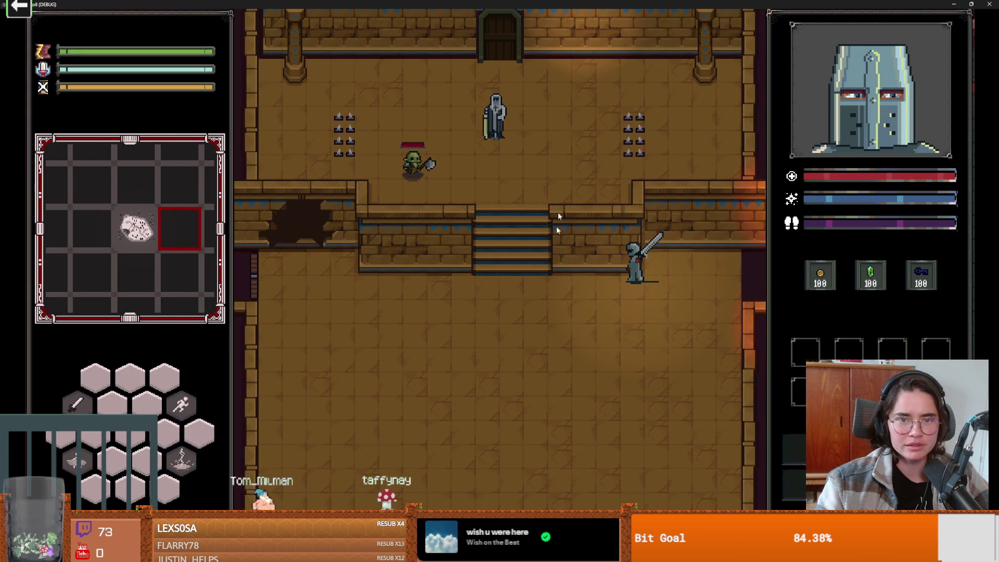
pyautogui.press('F8')
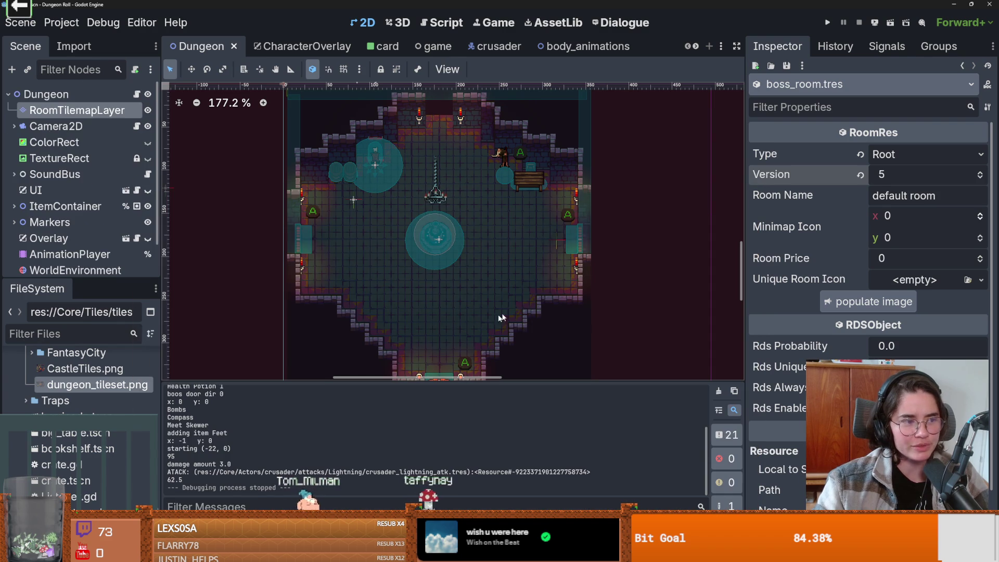
pyautogui.scroll(2, 458, 282)
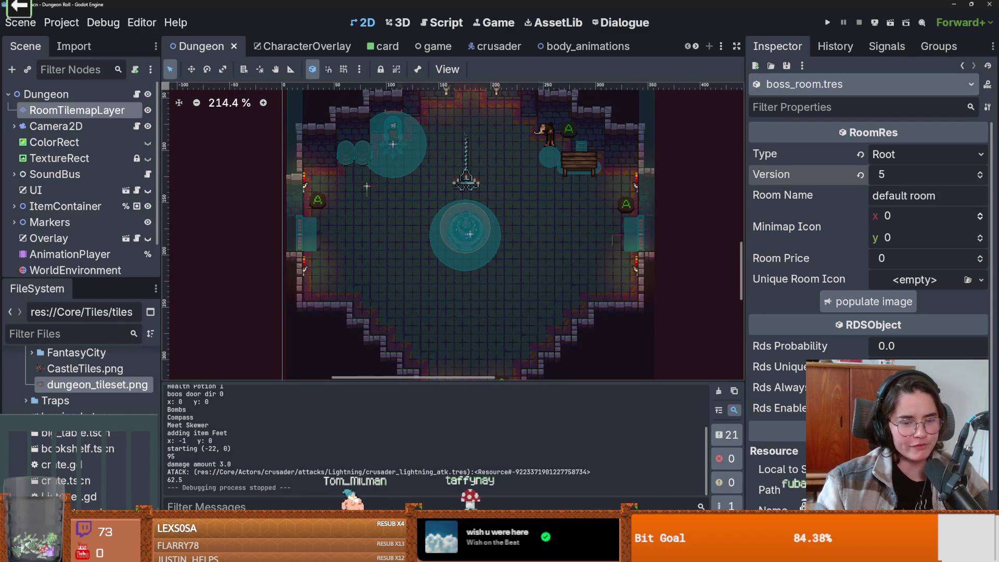
pyautogui.hotkey('alt', 'Tab')
pyautogui.scroll(-1, 486, 188)
pyautogui.scroll(3, 486, 187)
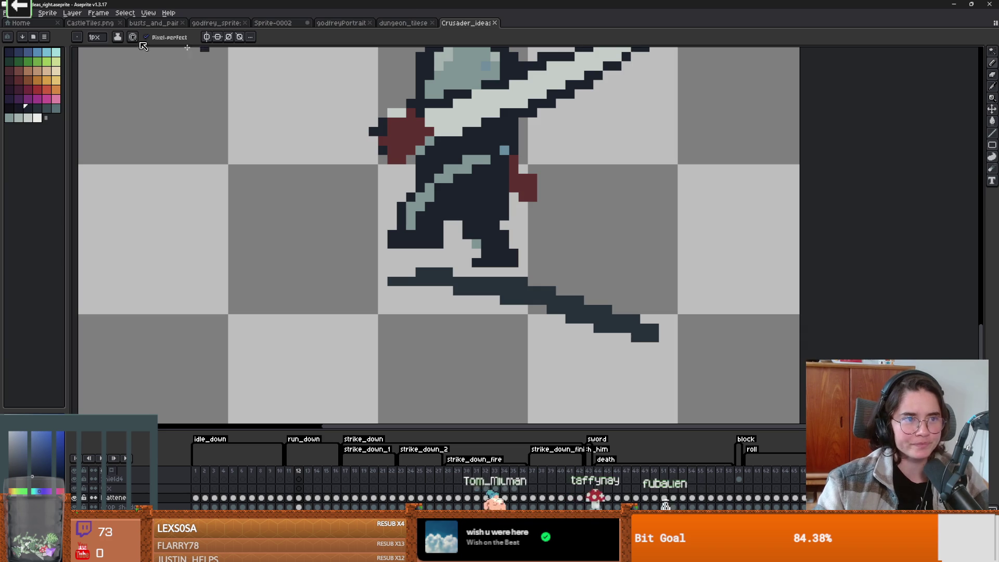
# - Export the sprite sheet from the File menu, overwriting crusader_sprite_sheet.png
pyautogui.click(7, 14)
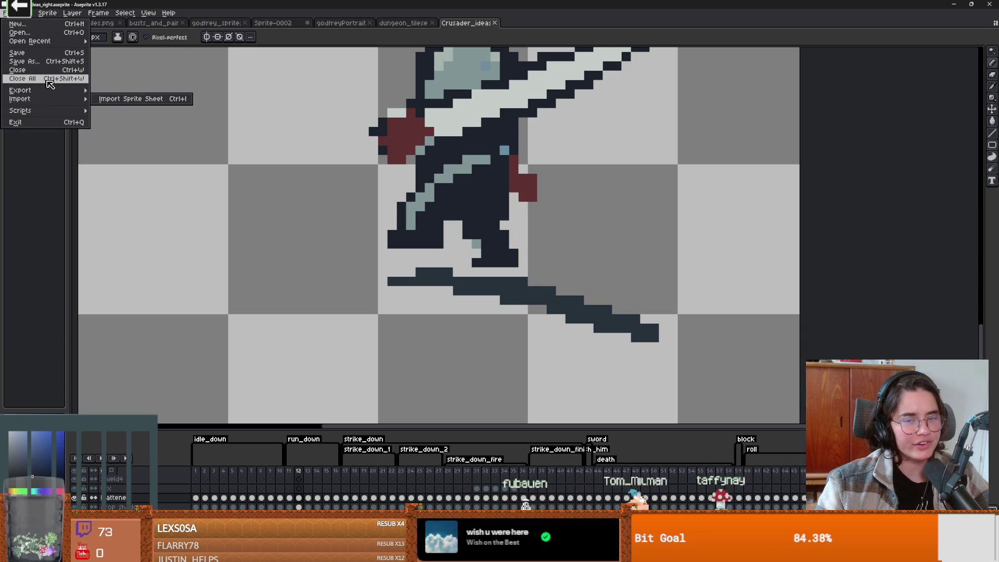
pyautogui.moveTo(48, 94)
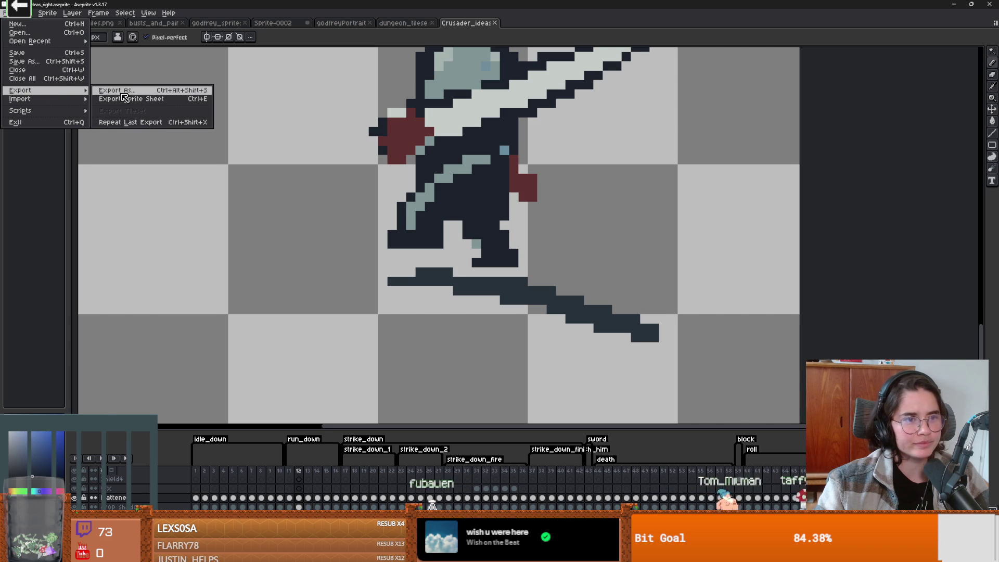
pyautogui.click(132, 99)
pyautogui.click(229, 157)
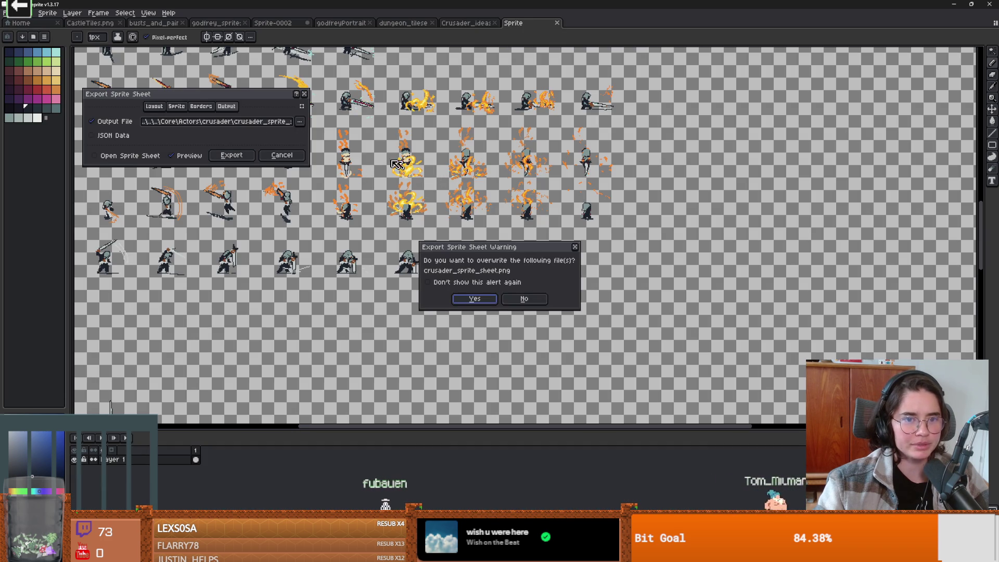
pyautogui.click(475, 299)
# - Pan to show both knight frames, go to frame 18 and zoom to review it
pyautogui.scroll(-4, 469, 298)
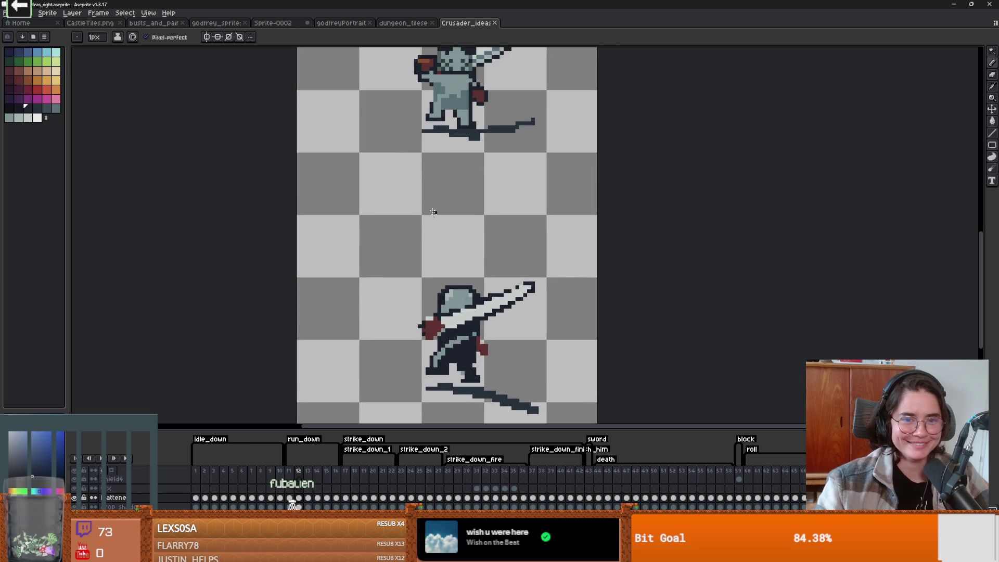
pyautogui.moveTo(424, 174); pyautogui.dragTo(421, 288)
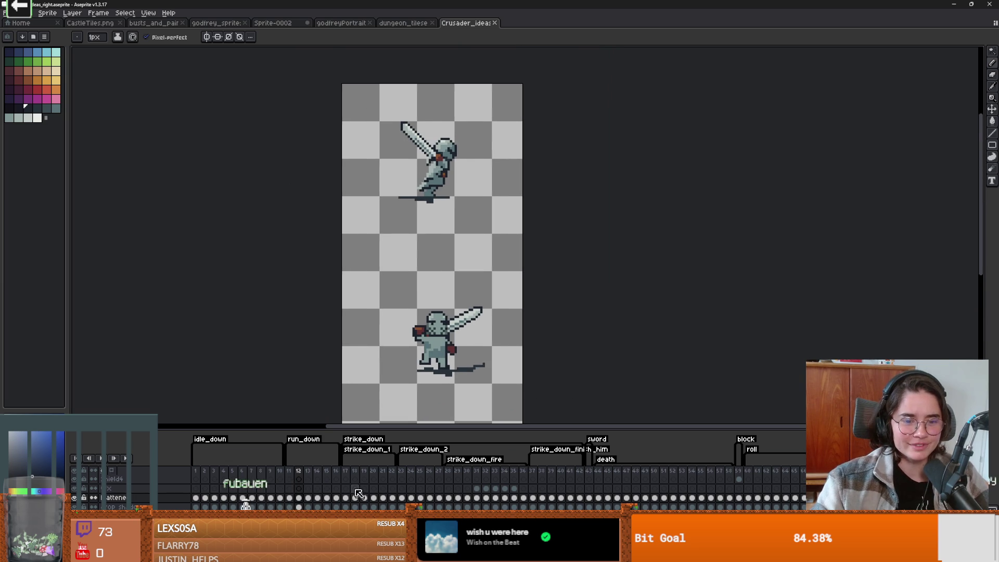
pyautogui.click(354, 472)
pyautogui.scroll(4, 453, 245)
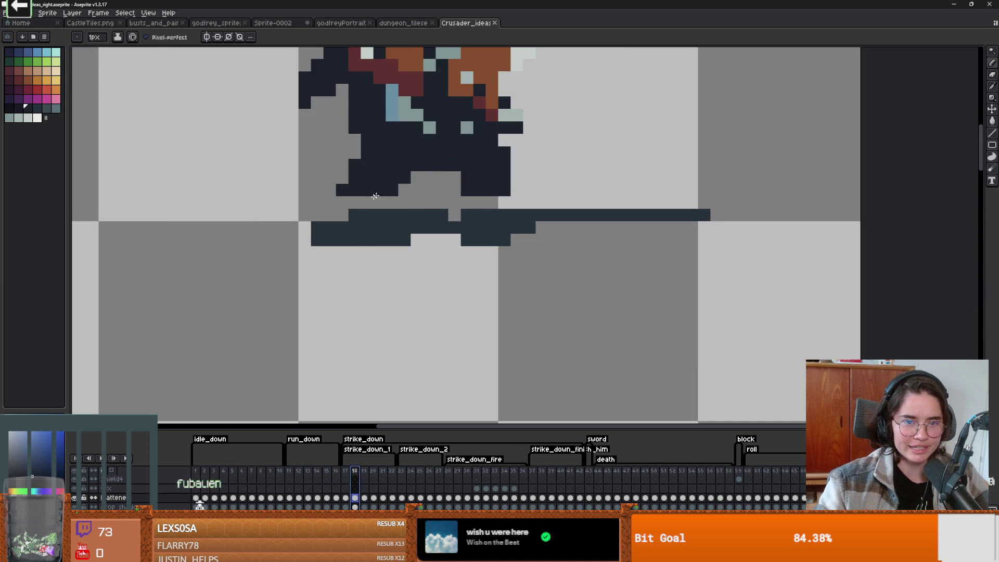
pyautogui.scroll(-3, 453, 246)
pyautogui.scroll(3, 453, 246)
pyautogui.scroll(-2, 452, 246)
pyautogui.scroll(-3, 486, 212)
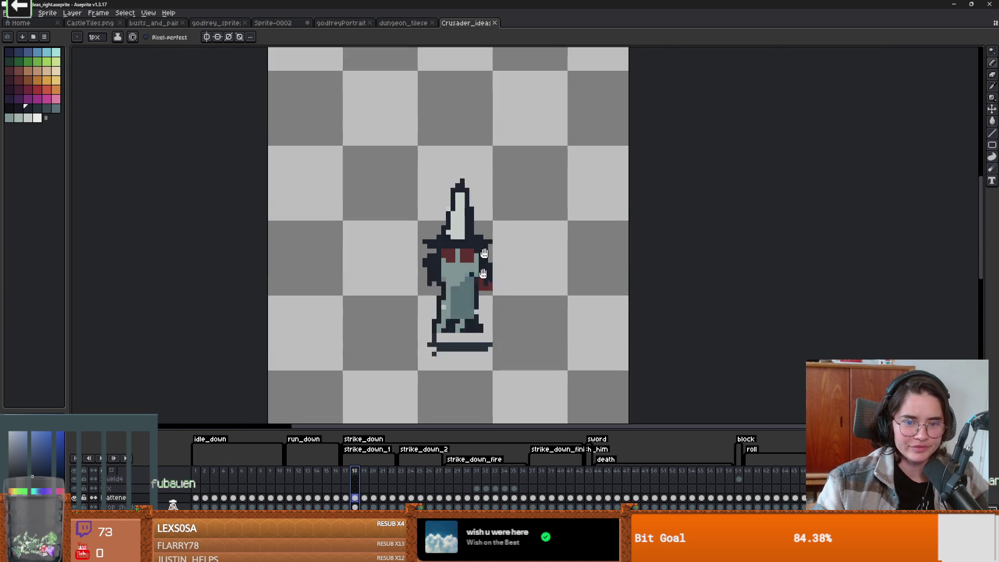
# - Bring the Godot editor back and run the Dungeon project with F5
pyautogui.hotkey('alt', 'Tab')
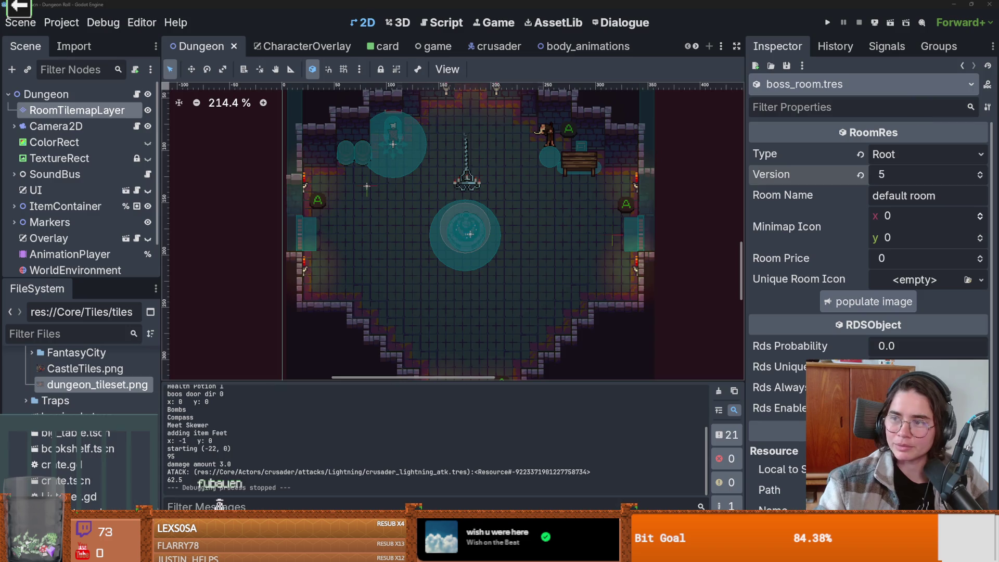
pyautogui.click(431, 298)
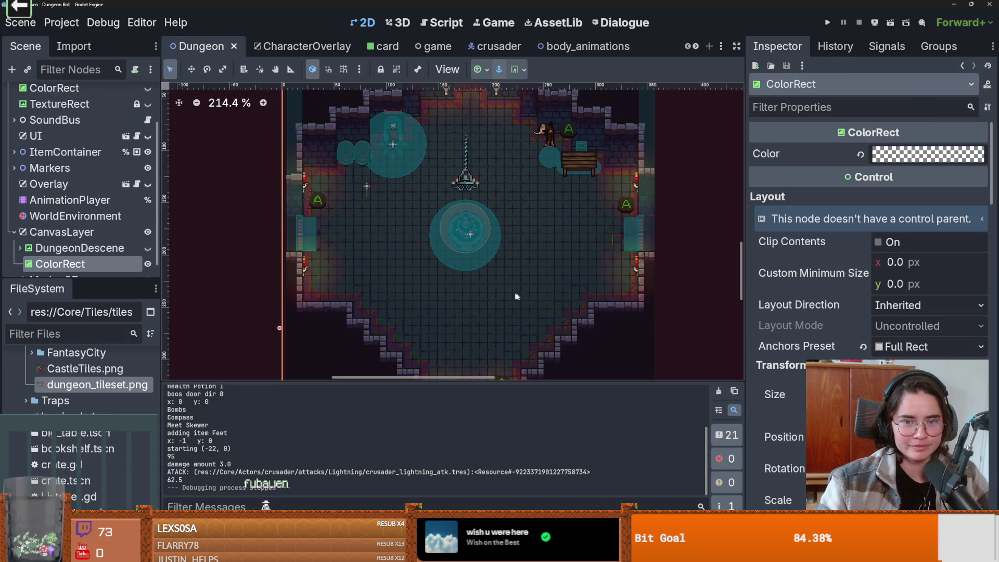
pyautogui.scroll(1, 445, 239)
pyautogui.press('F5')
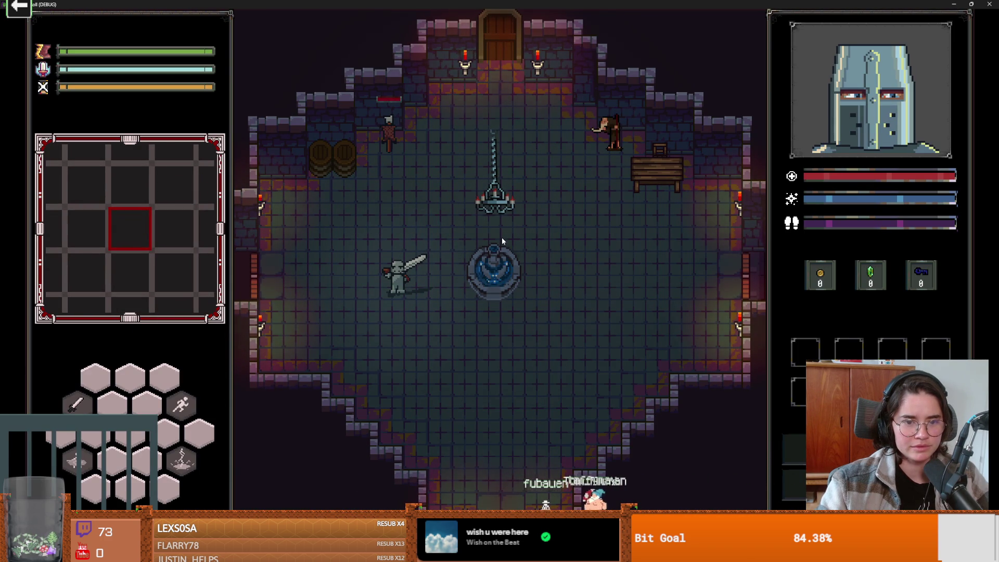
# - Walk the knight past the fountain, through the top door, and pick the forest room
pyautogui.press('w')
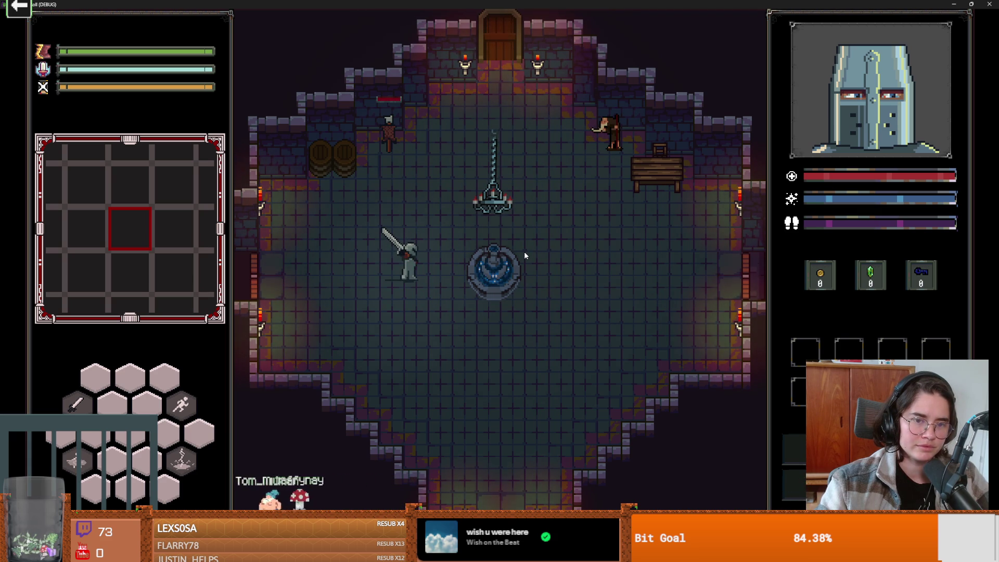
pyautogui.hotkey('s', 'd')
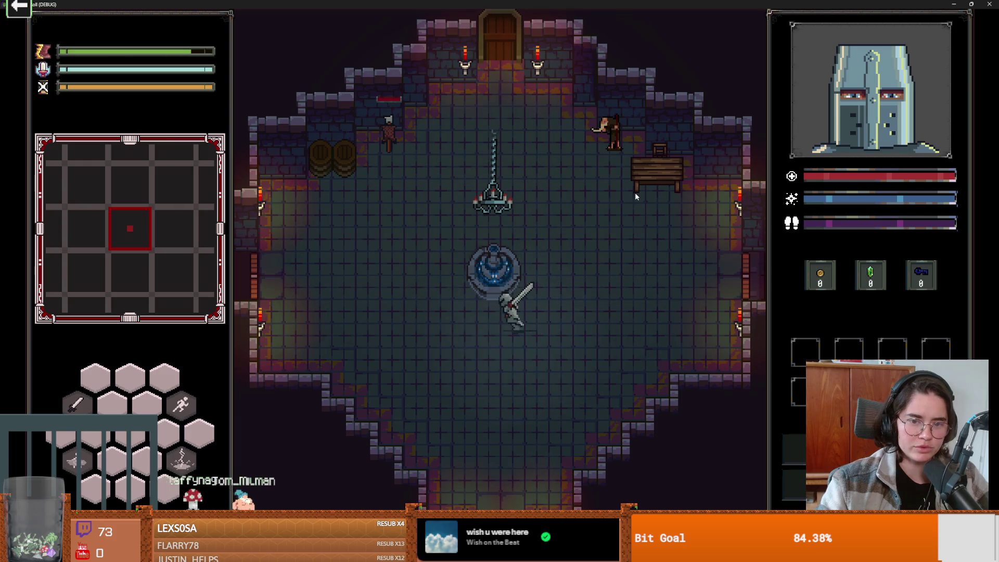
pyautogui.press('a')
pyautogui.press('w')
pyautogui.press('d')
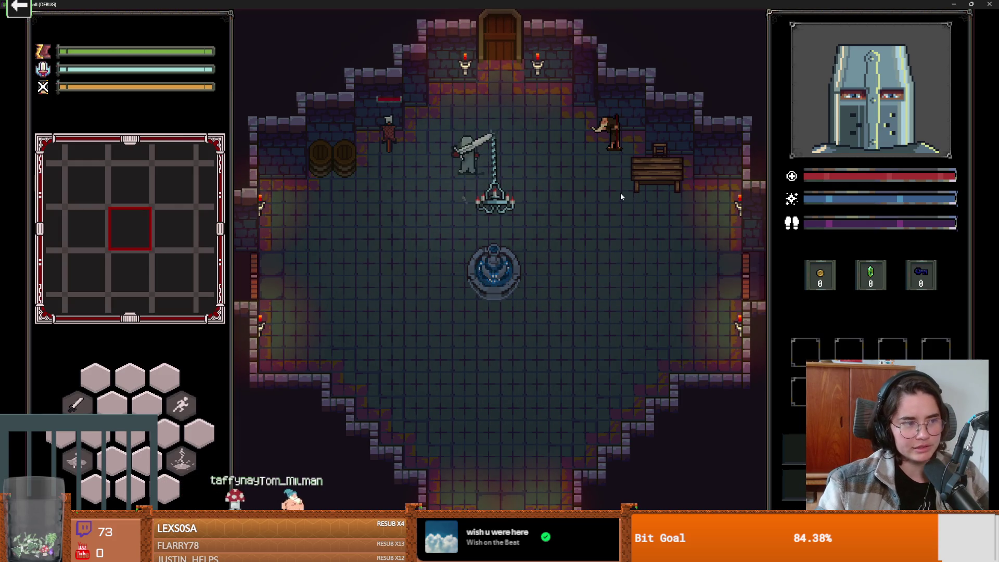
pyautogui.press('w')
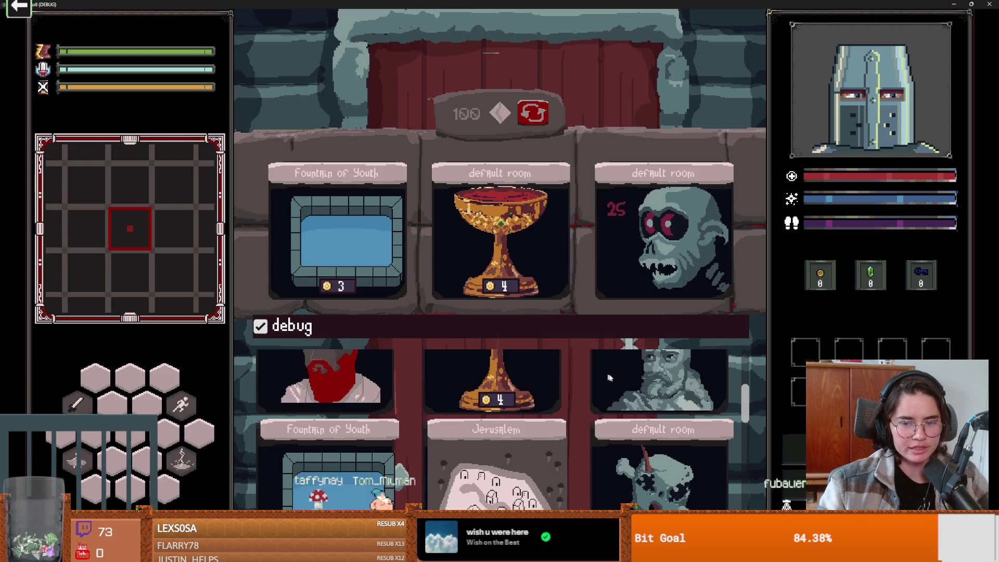
pyautogui.click(637, 372)
pyautogui.press('w')
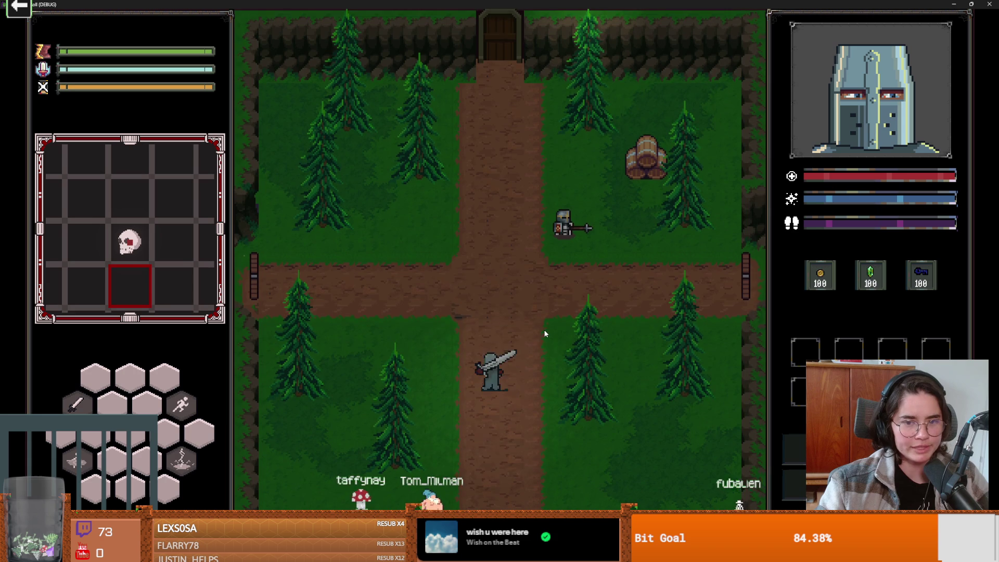
# - Talk to the upgrade NPC Baldwin and take the Ricochet upgrade
pyautogui.press('w')
pyautogui.press('d')
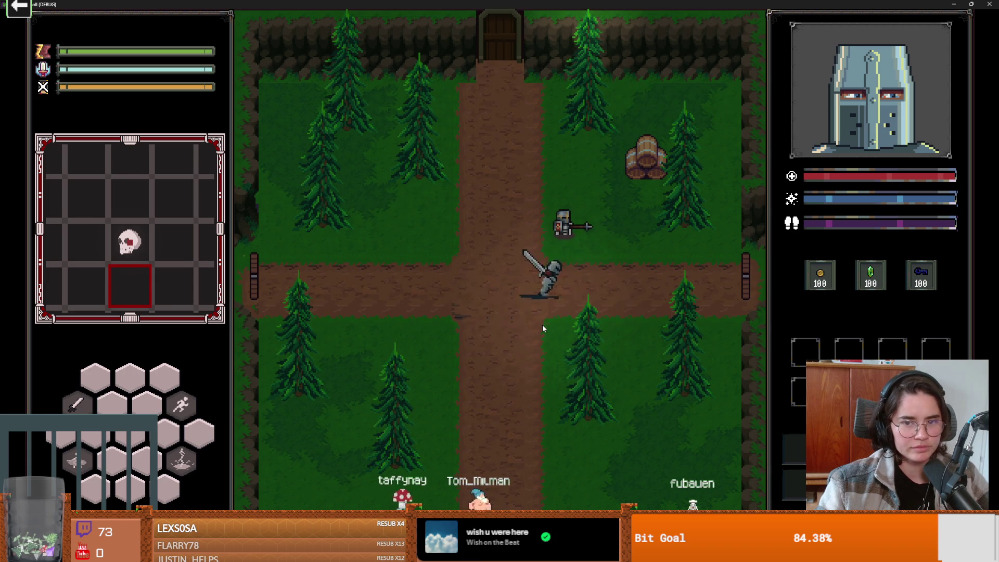
pyautogui.press('e')
pyautogui.click(522, 285)
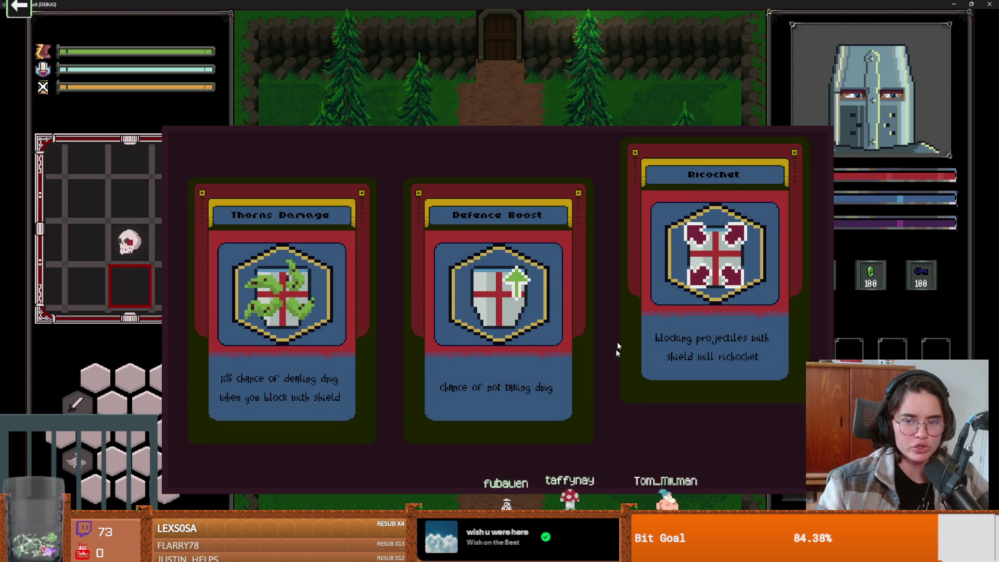
pyautogui.click(700, 311)
# - Unlock the forest door with a key and choose the zombie room card
pyautogui.press('w')
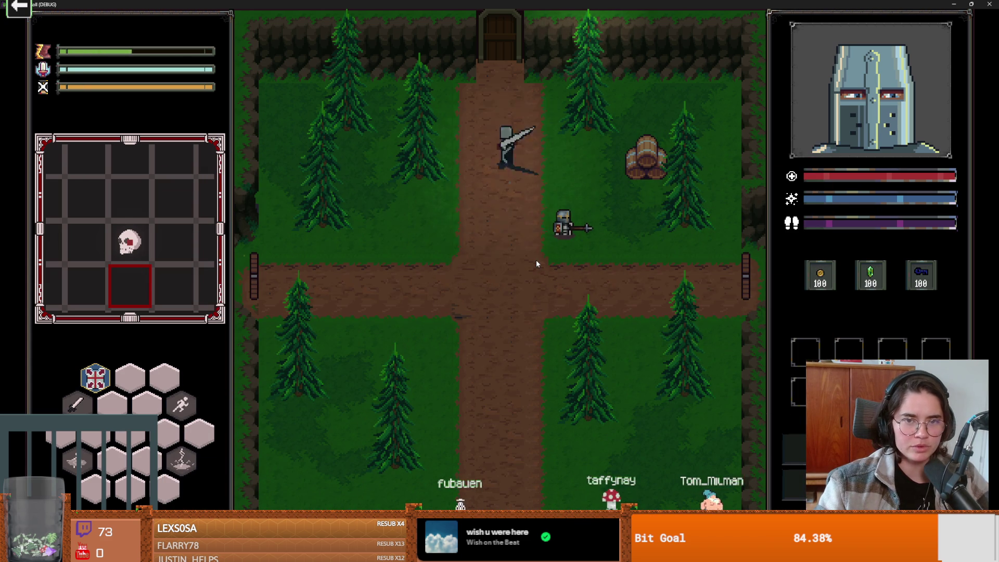
pyautogui.press('e')
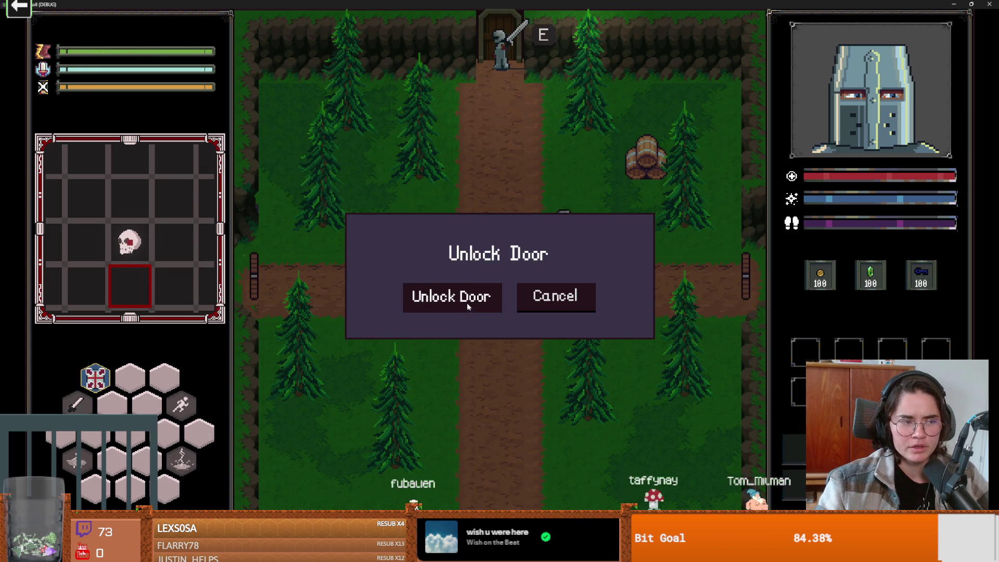
pyautogui.click(467, 303)
pyautogui.click(444, 241)
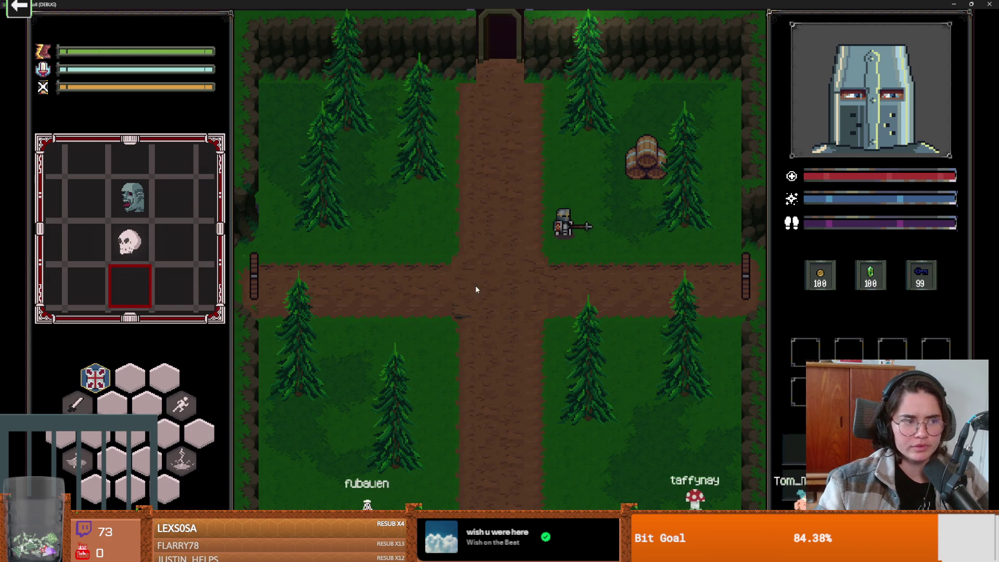
# - Fight the goblin, ghost and bat in the new room, ending with a sword throw
pyautogui.press('a')
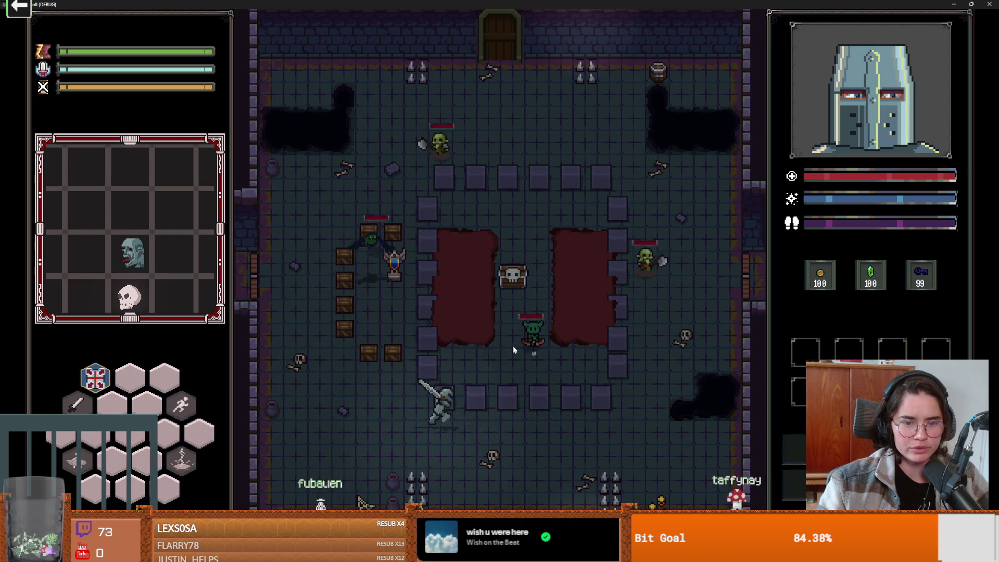
pyautogui.press('d')
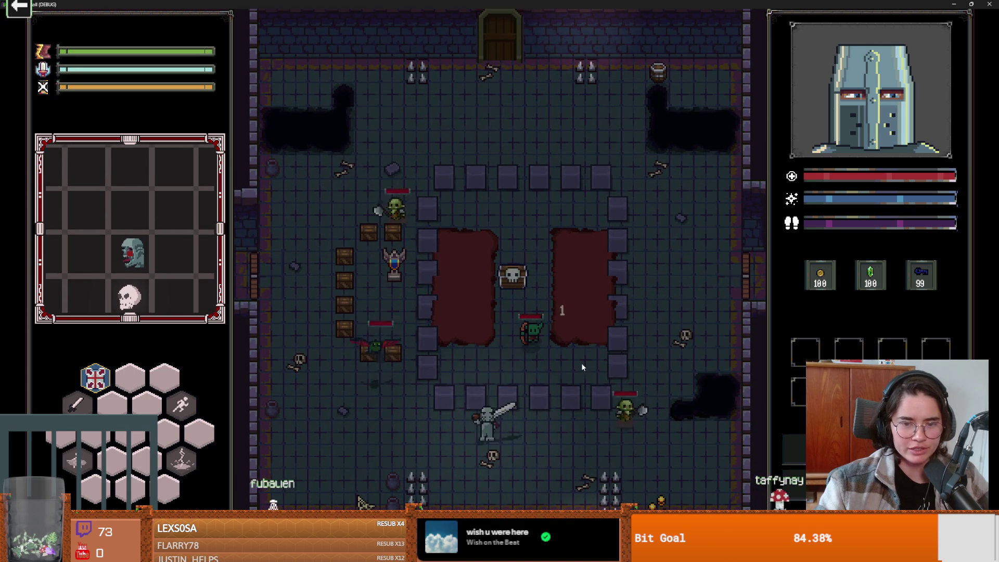
pyautogui.press('d')
pyautogui.click(619, 417)
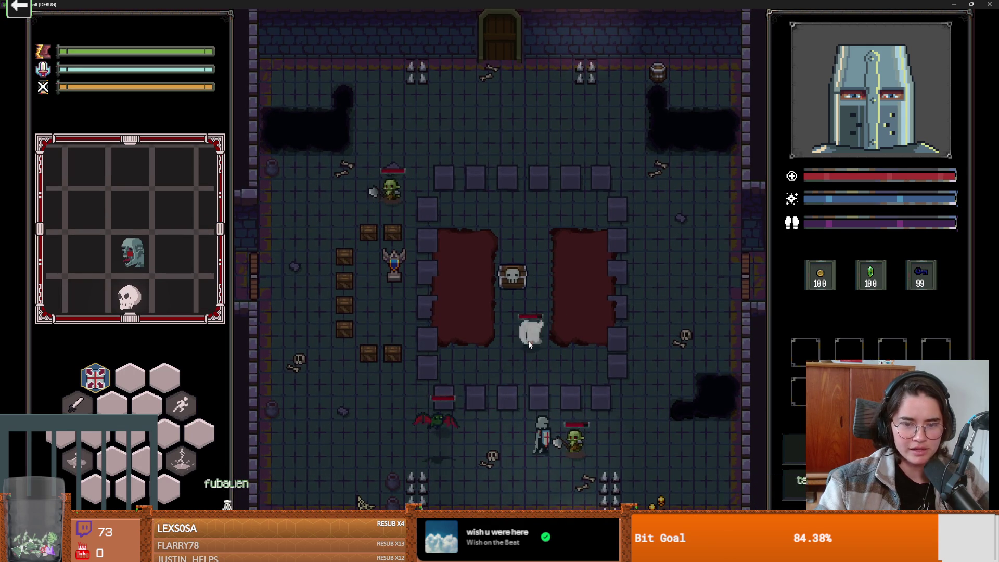
pyautogui.press('d')
pyautogui.press('a')
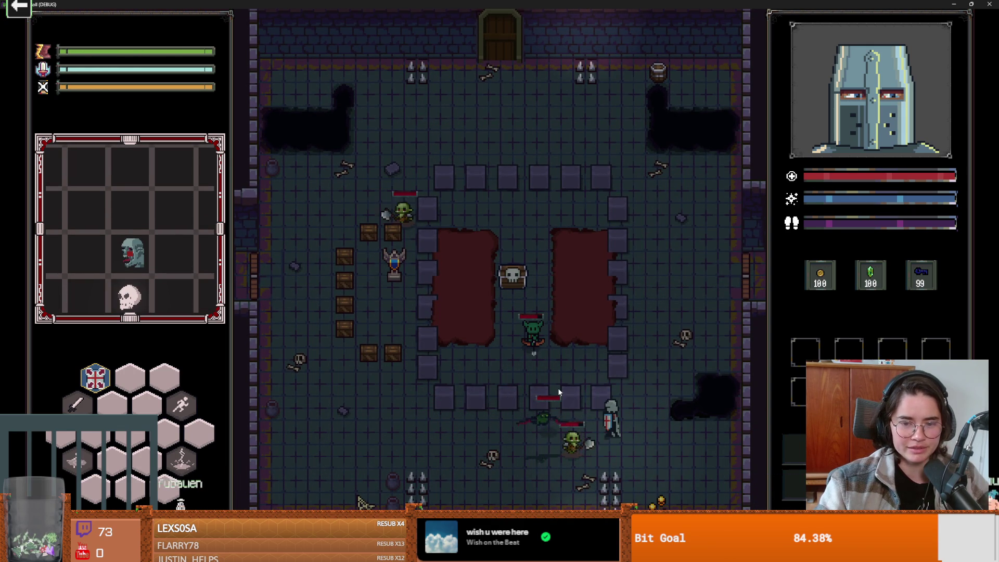
pyautogui.click(589, 398)
pyautogui.press('a')
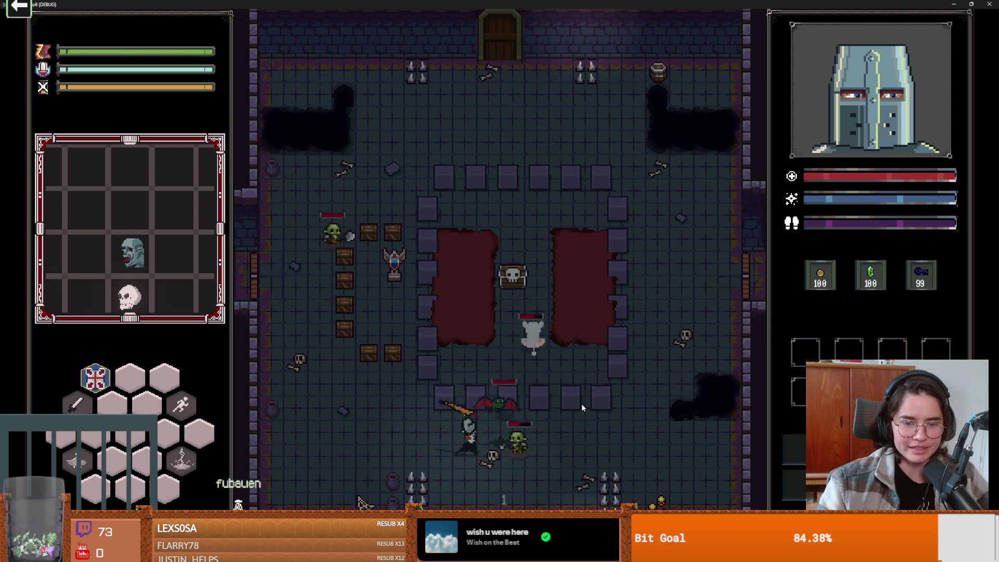
pyautogui.click(551, 386)
pyautogui.rightClick(522, 372)
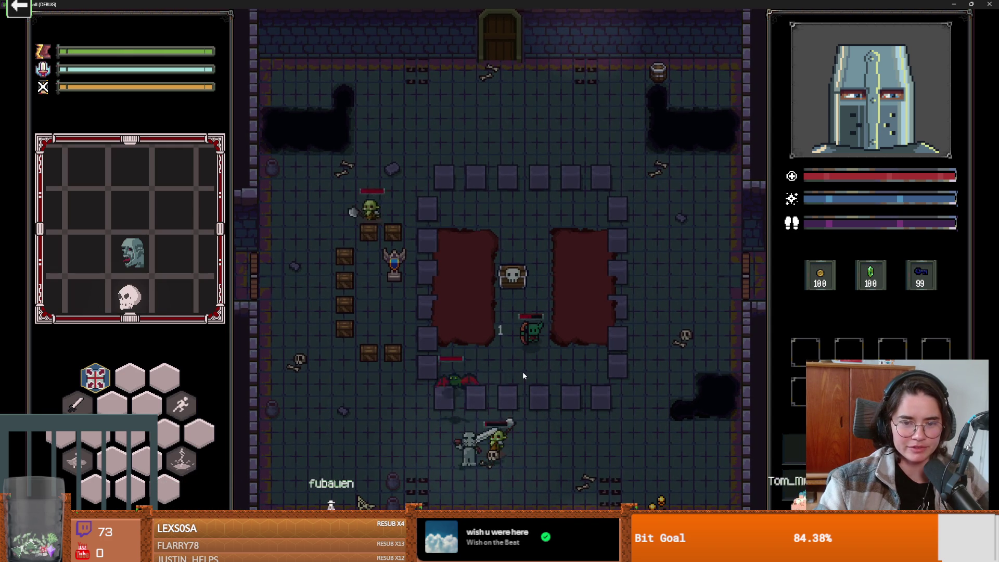
# - Move along the bottom of the room and strike the central and neighbouring goblins
pyautogui.press('s')
pyautogui.press('a')
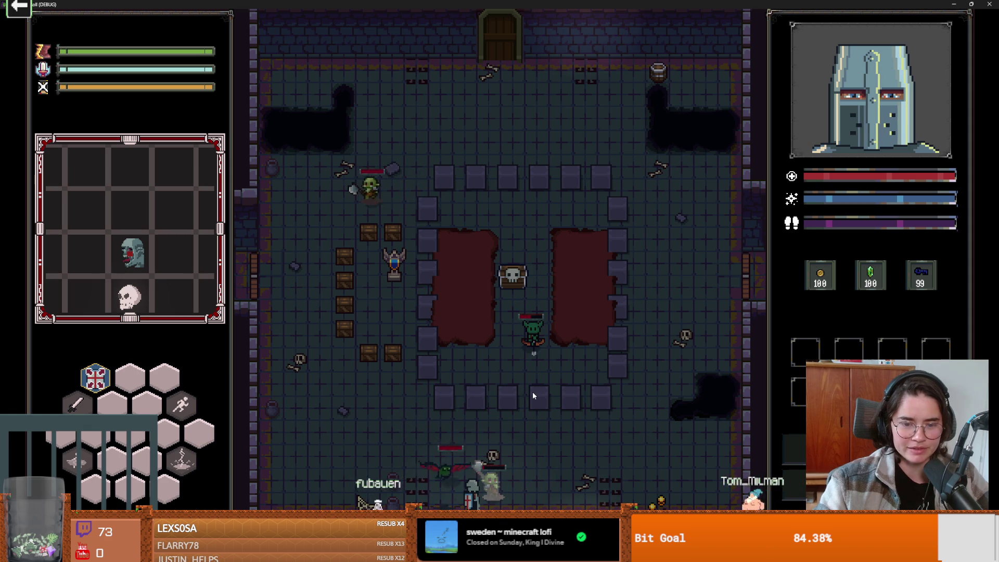
pyautogui.press('d')
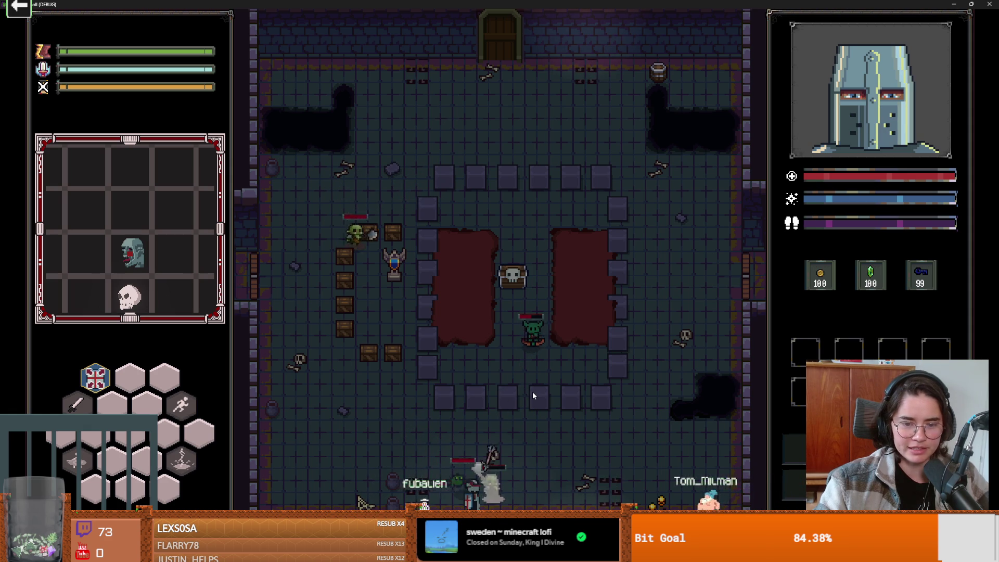
pyautogui.press('w')
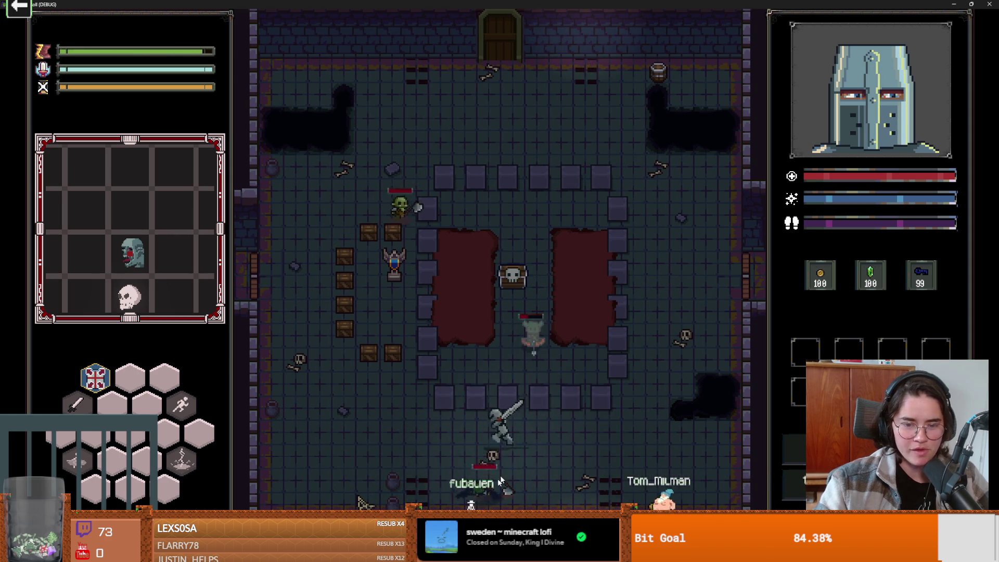
pyautogui.click(525, 382)
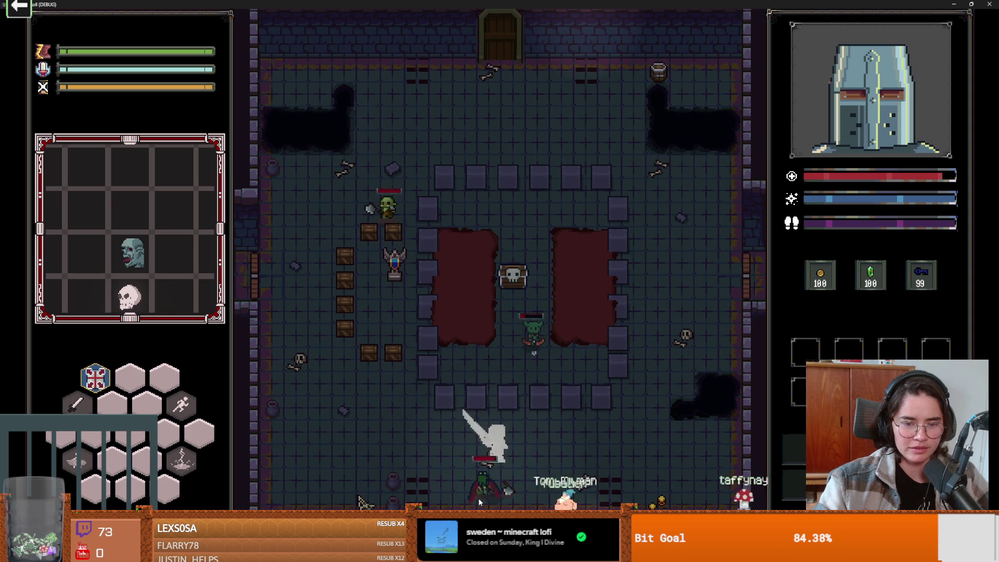
pyautogui.click(525, 376)
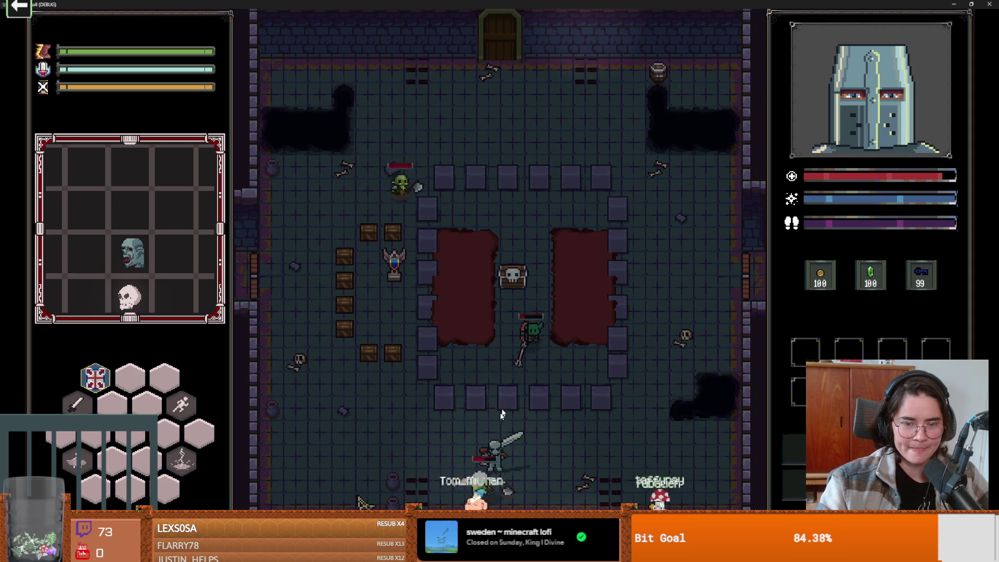
pyautogui.click(482, 491)
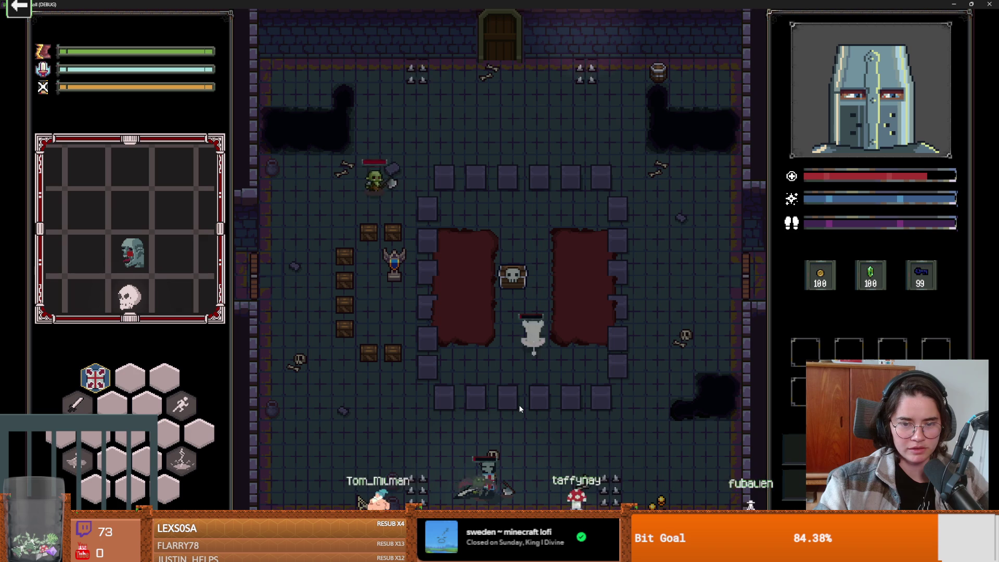
# - Cast lightning at the left goblin, collect the coin and gem, and restore the game to a smaller window
pyautogui.hotkey('w', 'a')
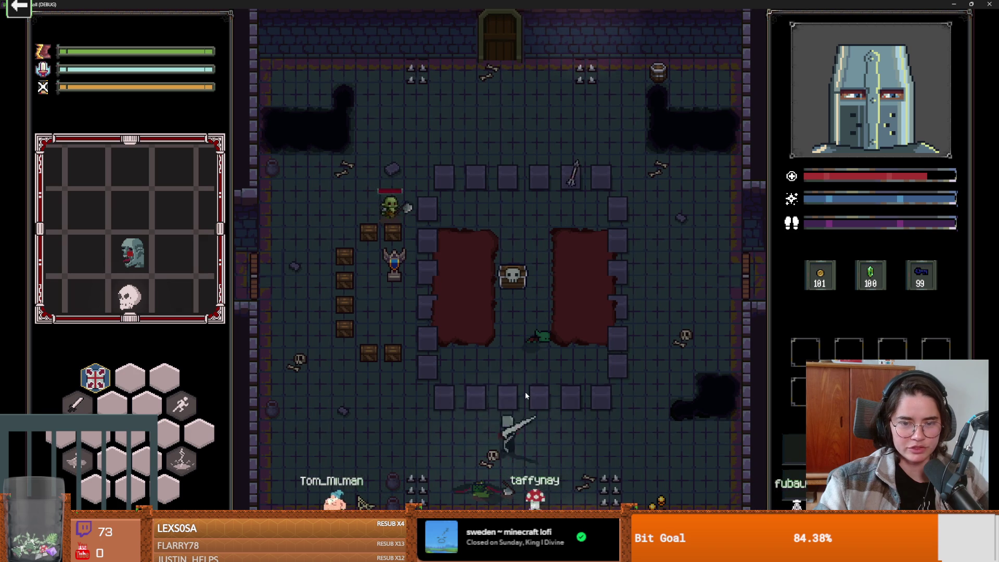
pyautogui.press('space')
pyautogui.press('space')
pyautogui.press('w')
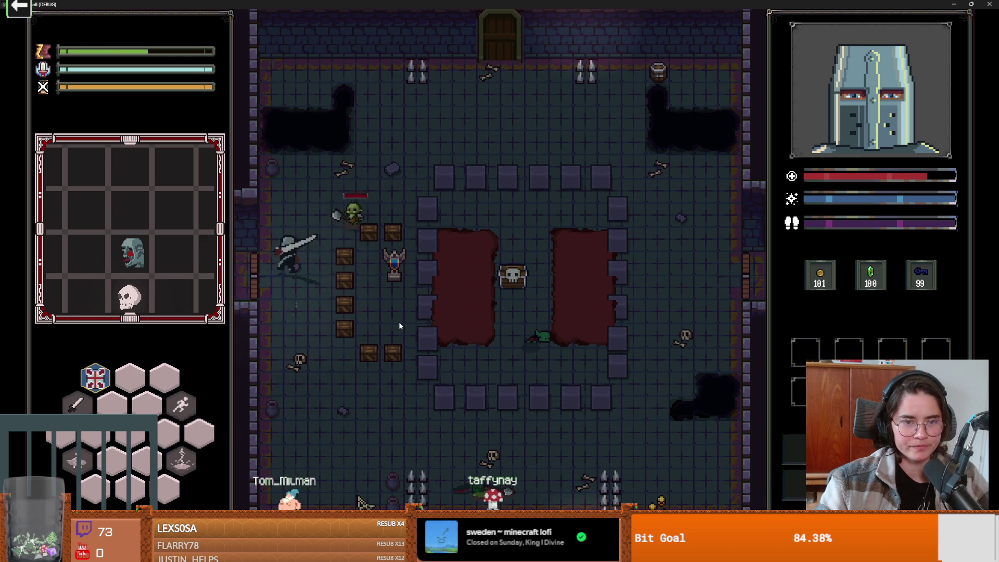
pyautogui.rightClick(345, 261)
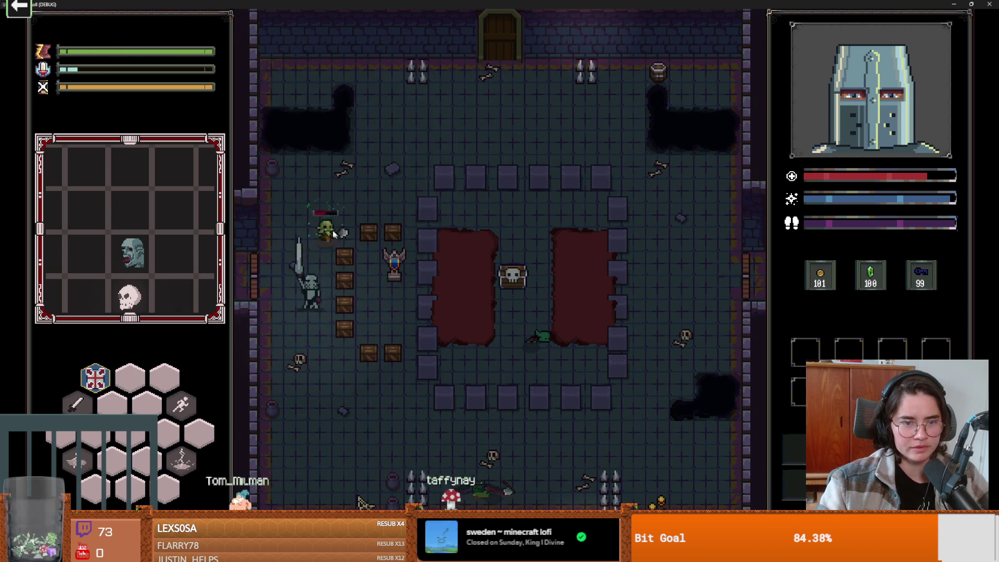
pyautogui.press('w')
pyautogui.click(317, 204)
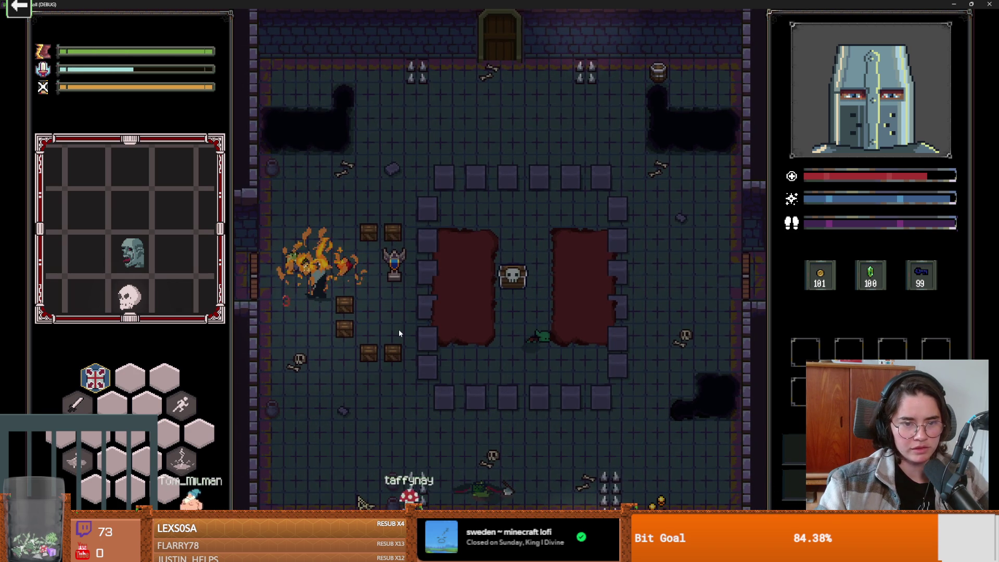
pyautogui.press('d')
pyautogui.moveTo(751, 4); pyautogui.dragTo(574, 217)
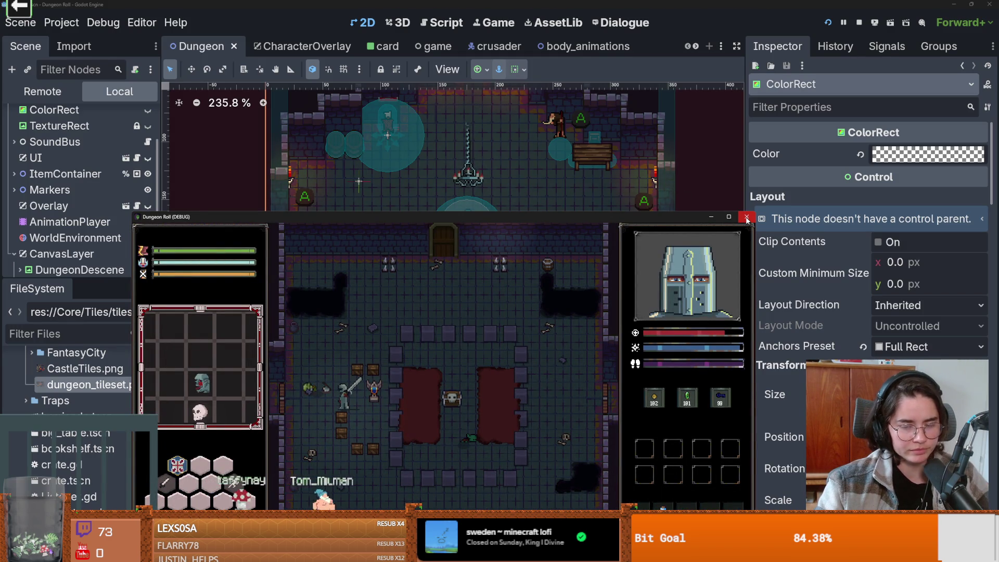
# - Toggle the game window's size, swing the sword, then maximize the debug window full screen
pyautogui.click(728, 216)
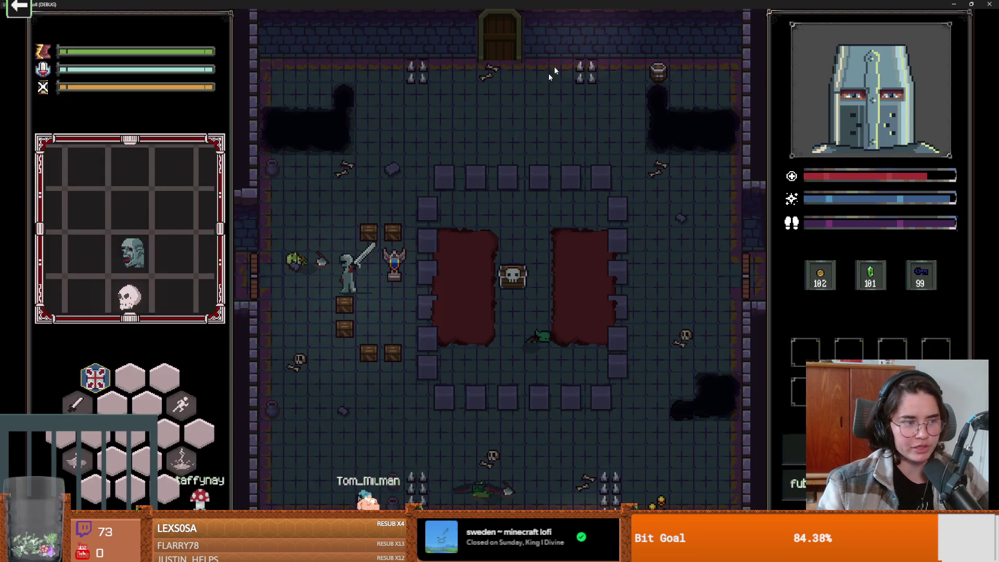
pyautogui.press('super+Down')
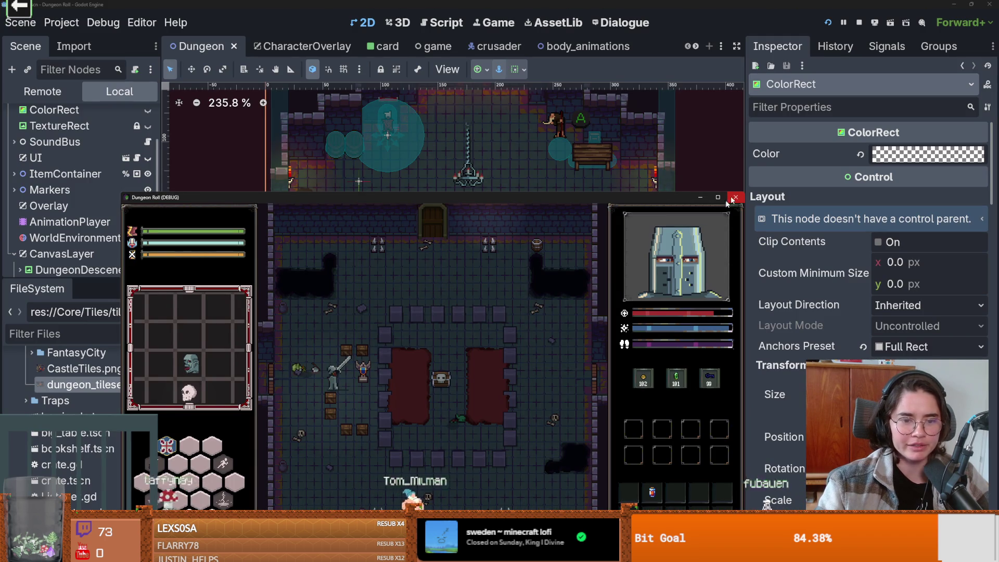
pyautogui.click(377, 373)
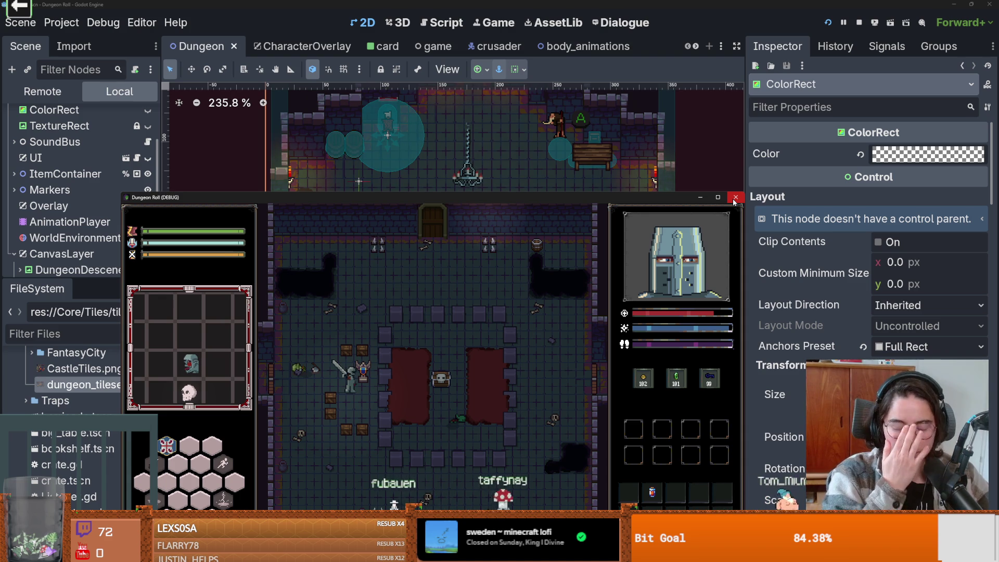
pyautogui.doubleClick(451, 198)
pyautogui.moveTo(99, 380)
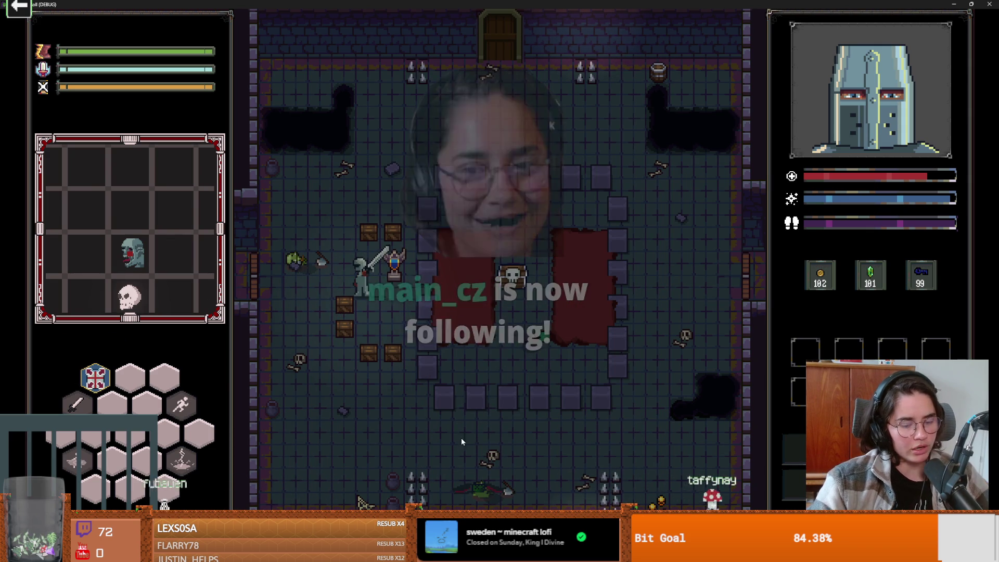
pyautogui.press('a')
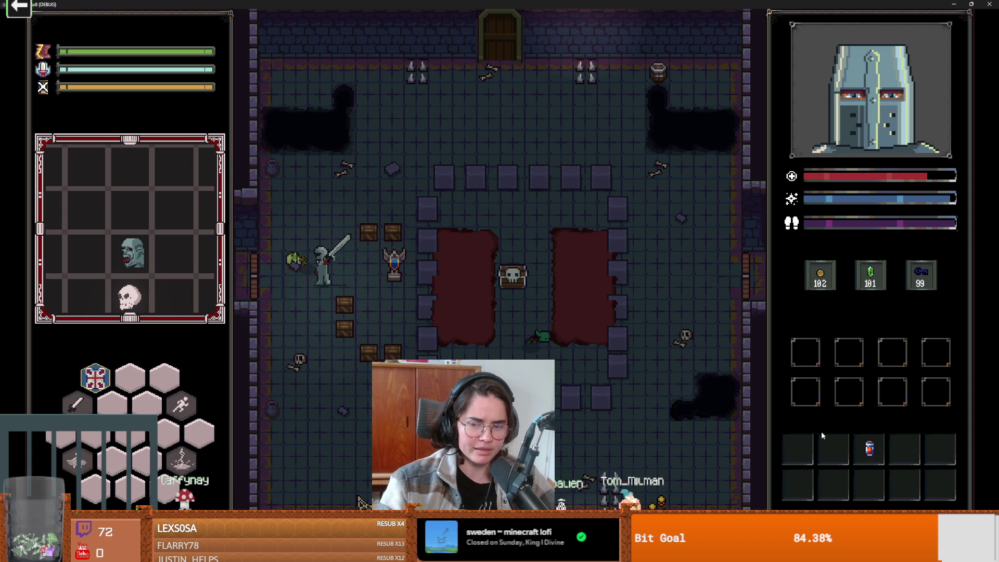
# - Walk the knight around and through the crates to break them
pyautogui.click(651, 357)
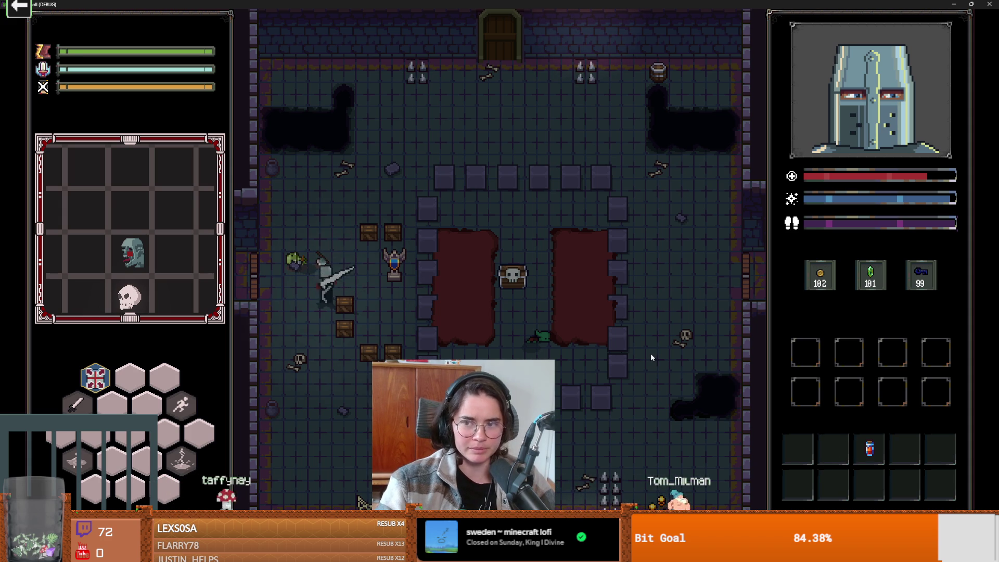
pyautogui.press('w')
pyautogui.press('s')
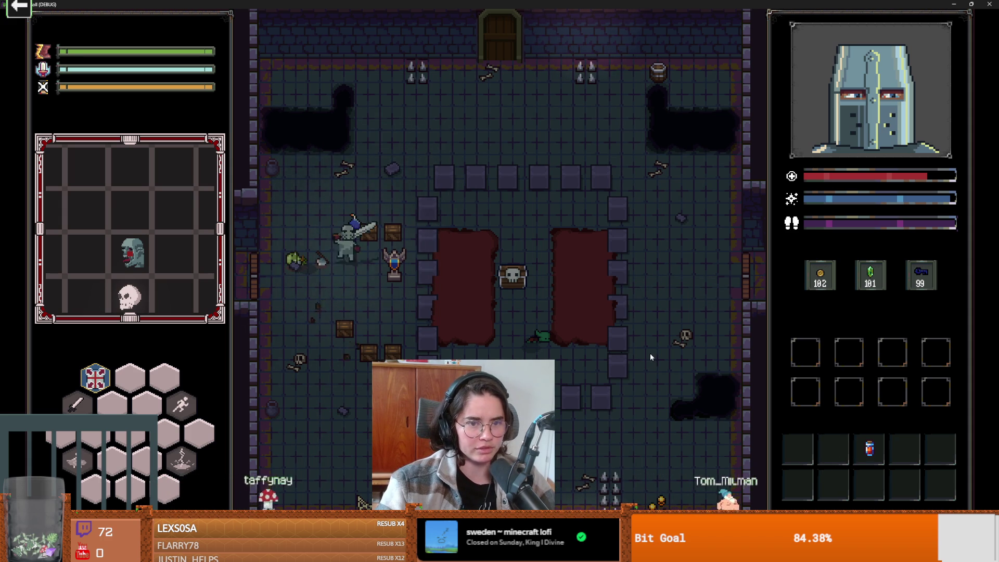
pyautogui.press('s')
pyautogui.press('a')
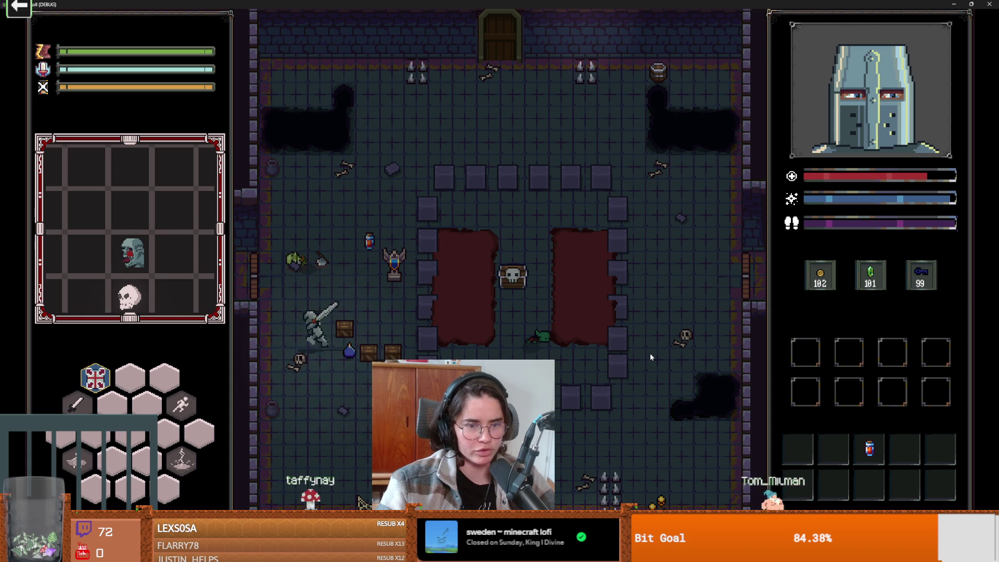
pyautogui.press('w')
pyautogui.press('d')
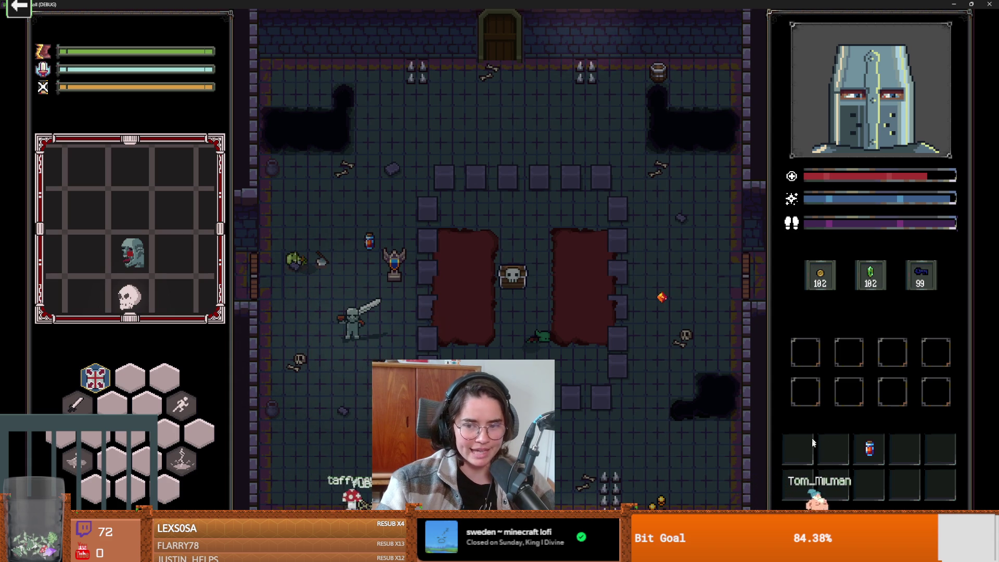
# - Dash to the statue, strike it twice, then stop the running game with F8
pyautogui.press('w')
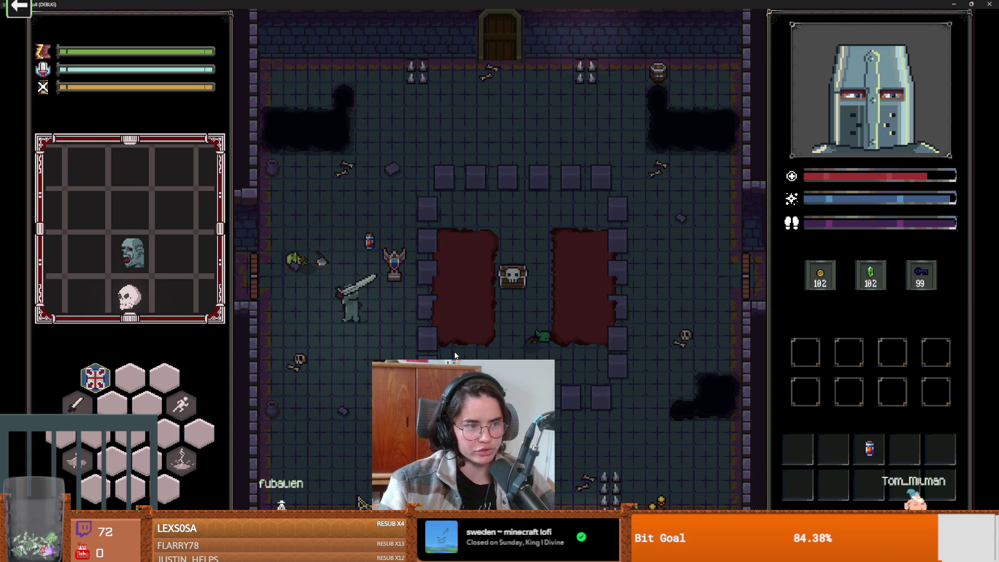
pyautogui.press('w')
pyautogui.press('w')
pyautogui.press('d')
pyautogui.click(526, 288)
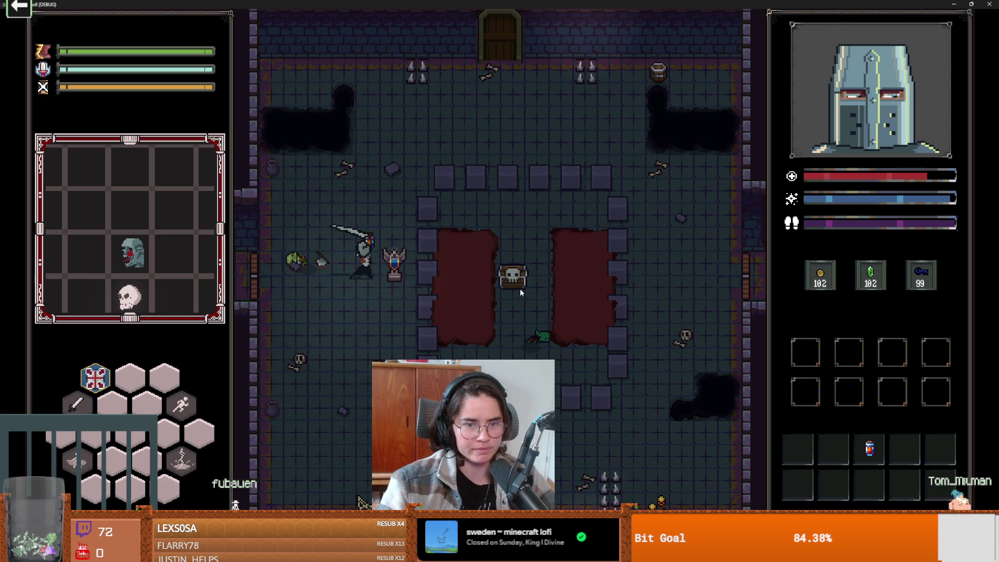
pyautogui.click(515, 288)
pyautogui.press('s')
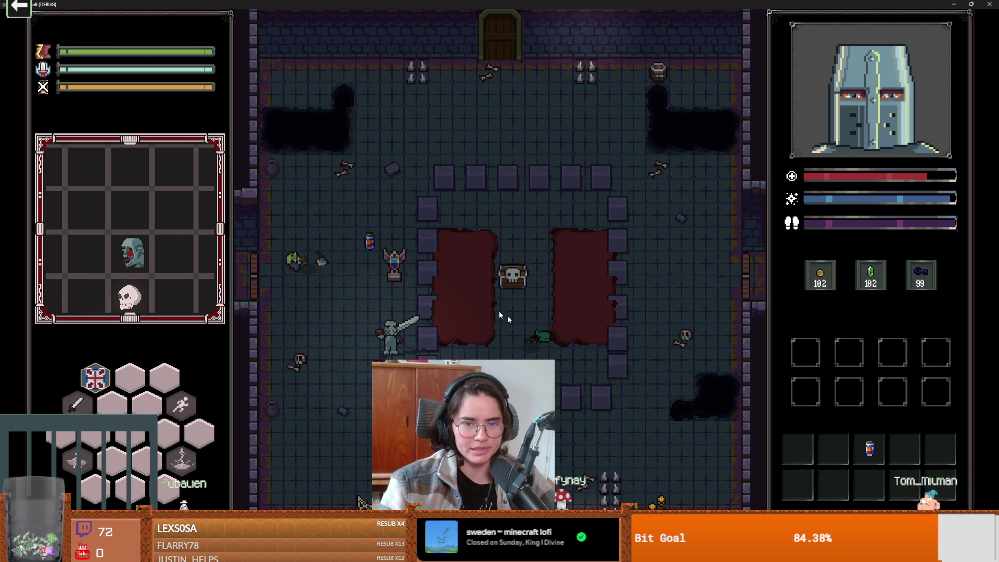
pyautogui.press('w')
pyautogui.press('F8')
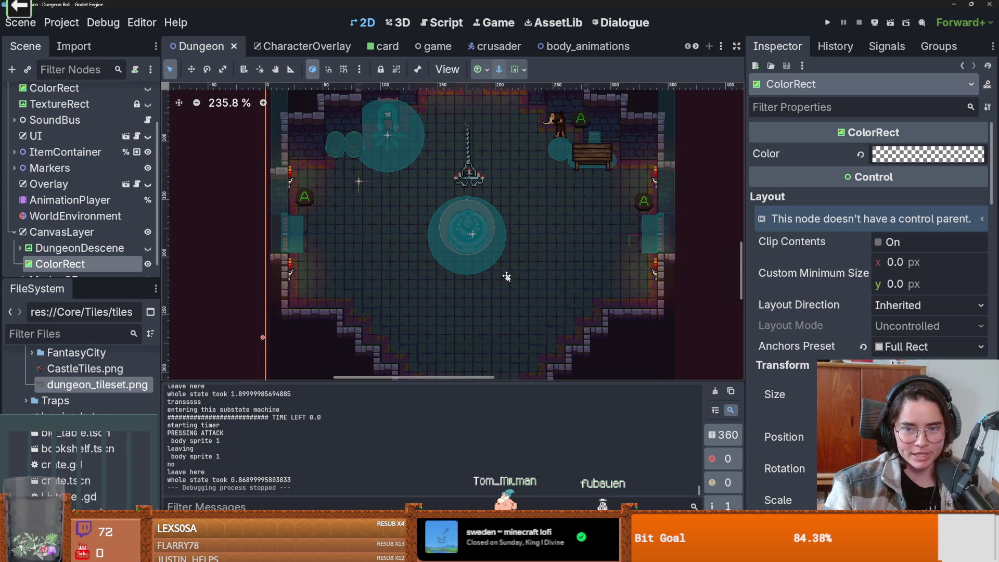
# - Pan the room view and drag the Scene/FileSystem divider down to enlarge the scene tree
pyautogui.moveTo(503, 270); pyautogui.dragTo(490, 283)
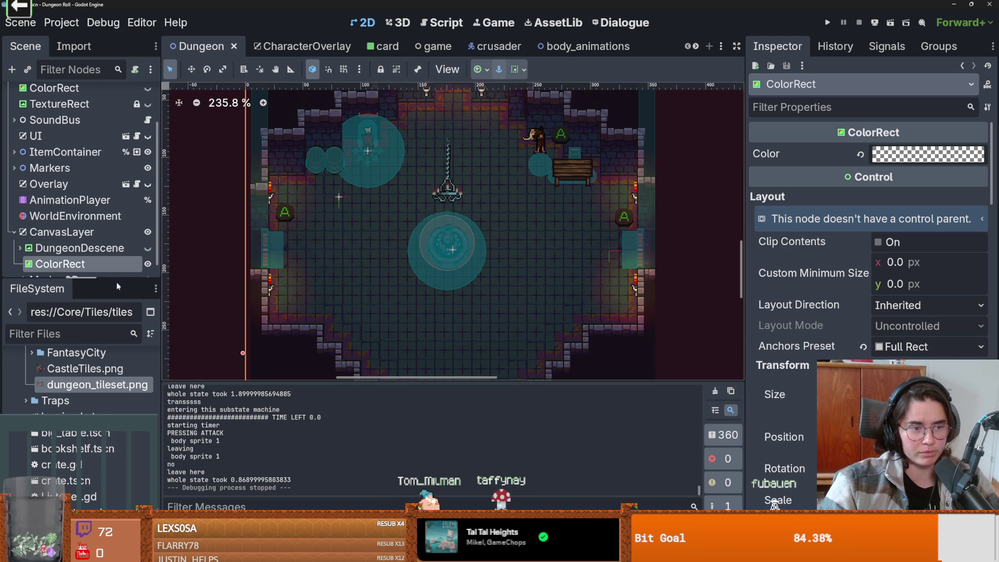
pyautogui.moveTo(120, 279); pyautogui.dragTo(125, 325)
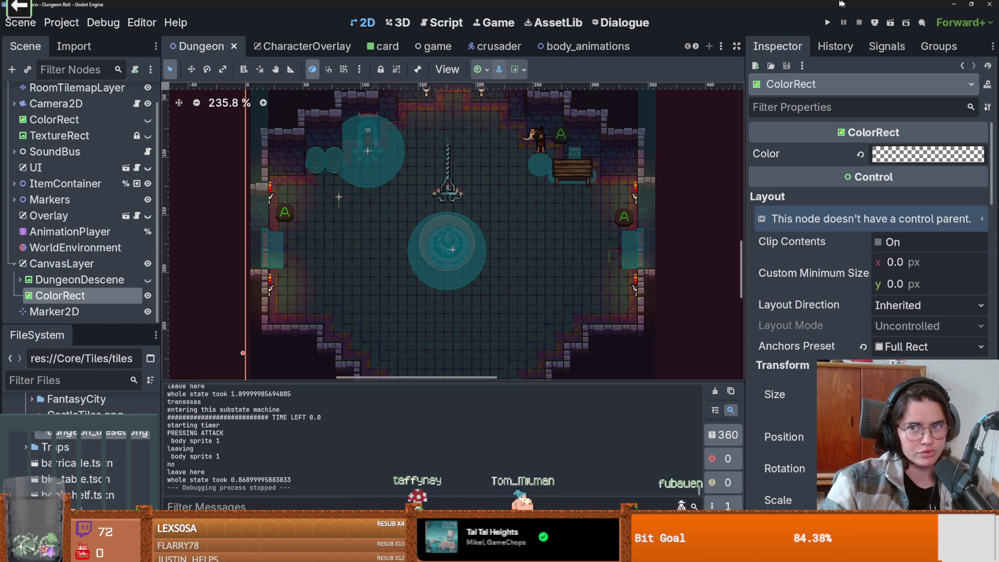
pyautogui.click(828, 23)
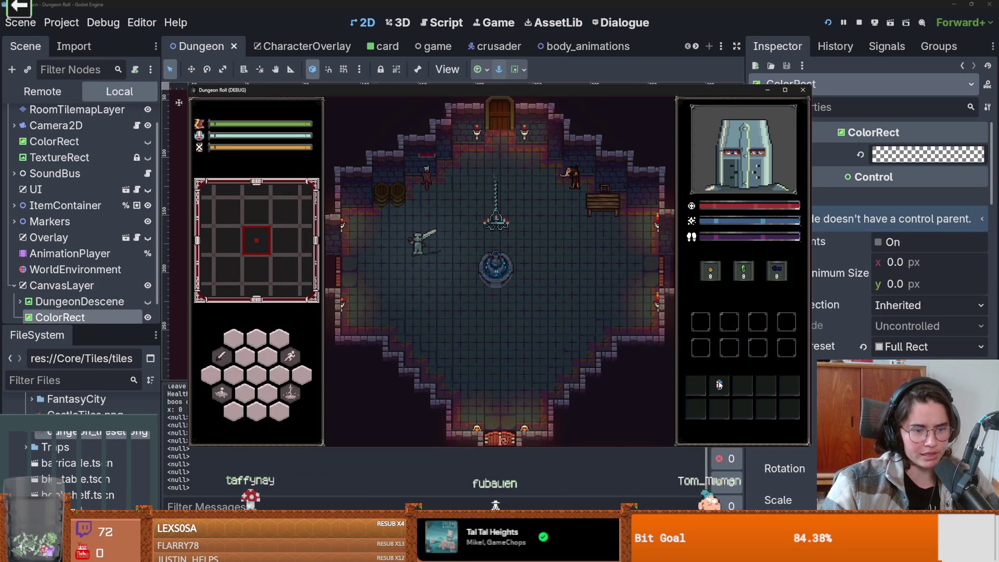
pyautogui.moveTo(719, 384)
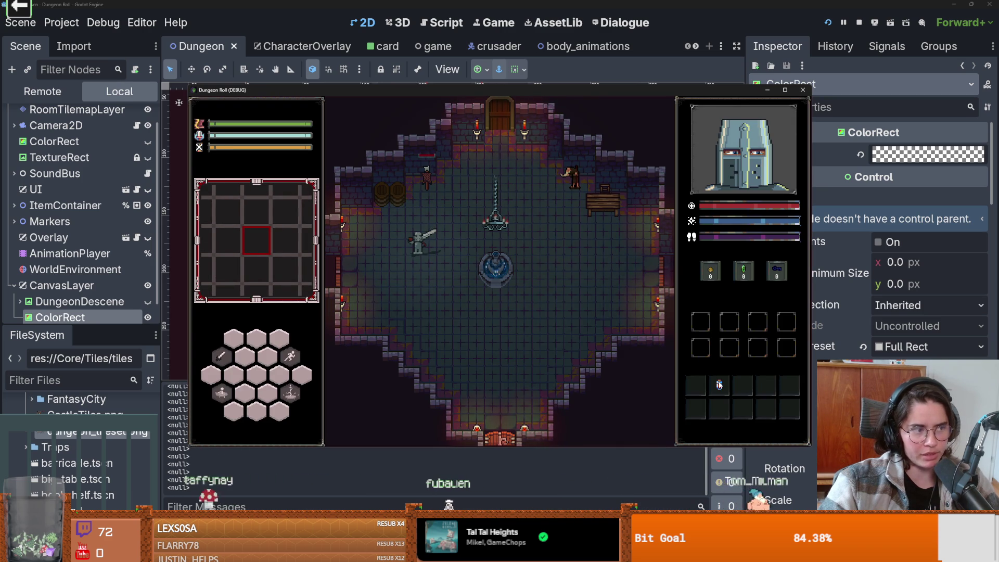
pyautogui.click(800, 91)
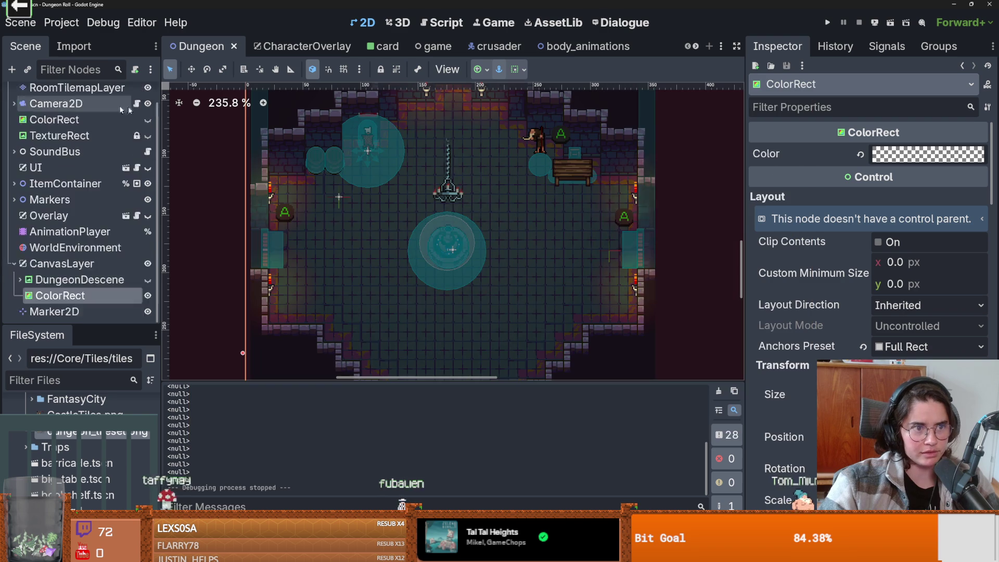
# - Open crusader.gd from the crusader scene, inspect _unhandled_input on line 34, then return to 2D
pyautogui.click(489, 45)
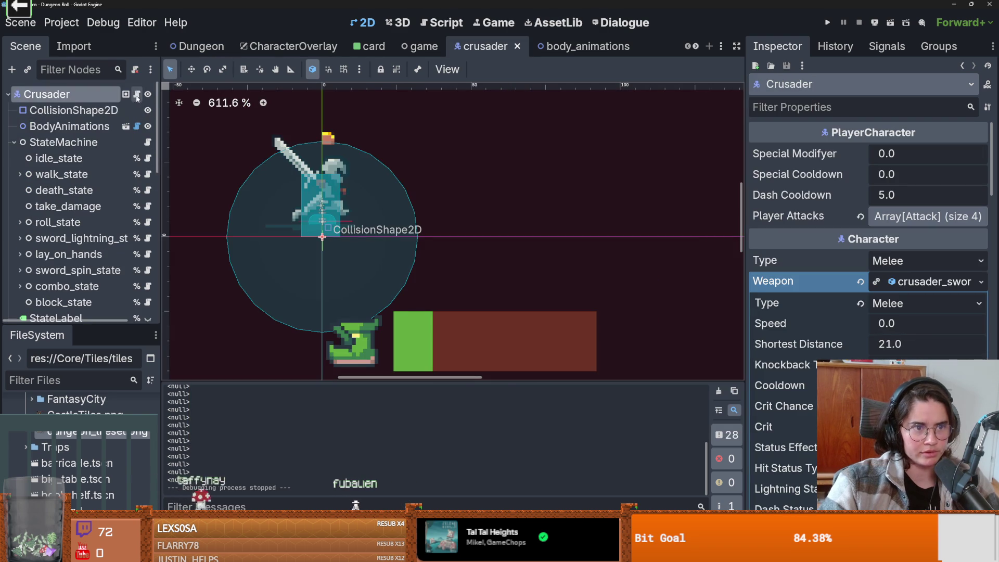
pyautogui.click(136, 94)
pyautogui.scroll(-5, 407, 196)
pyautogui.scroll(-4, 407, 195)
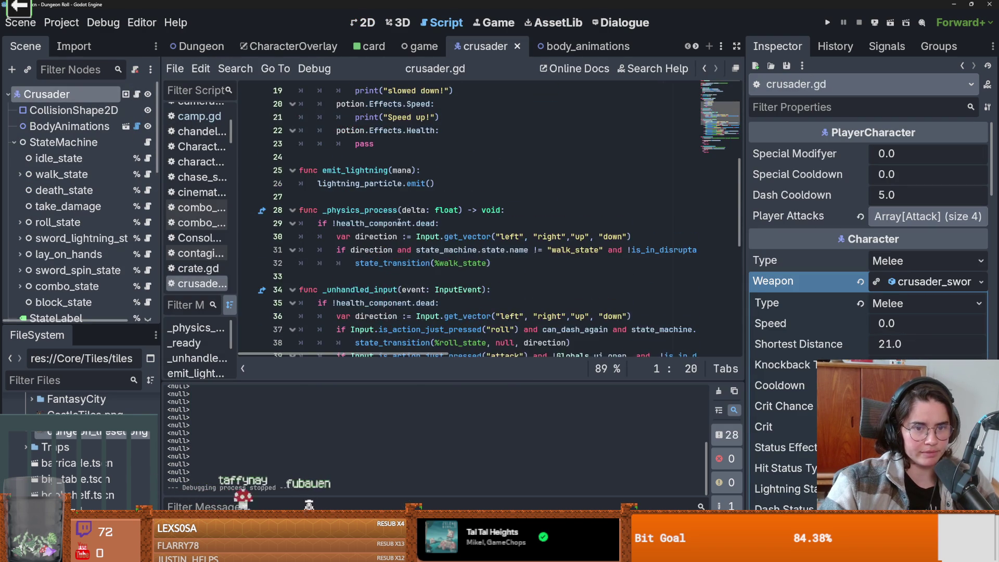
pyautogui.doubleClick(359, 210)
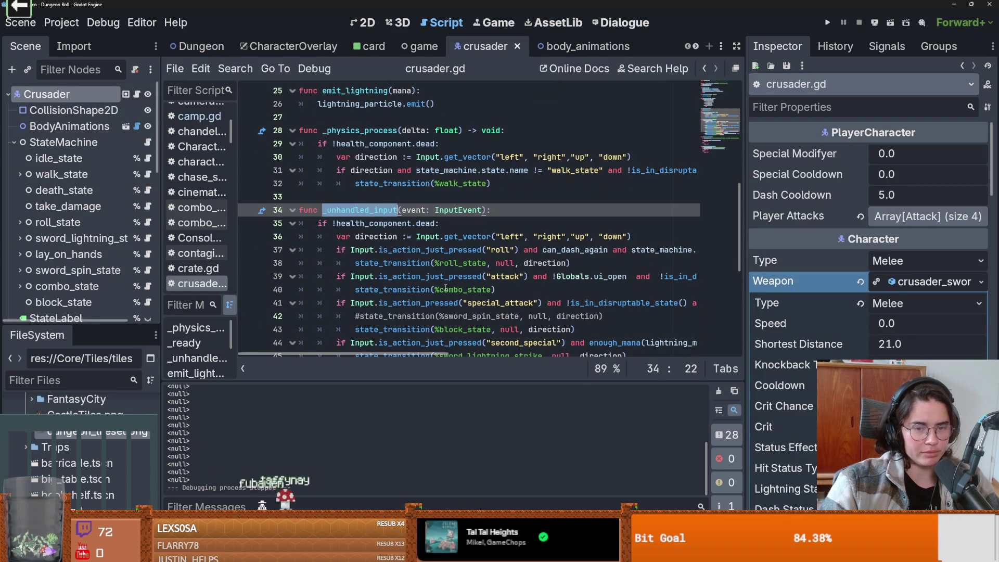
pyautogui.tripleClick(364, 211)
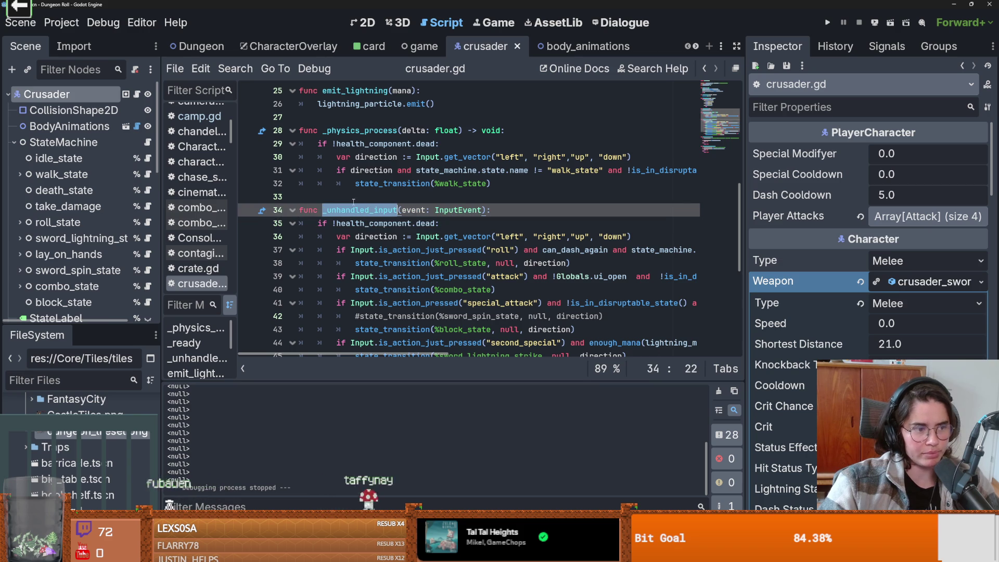
pyautogui.click(384, 211)
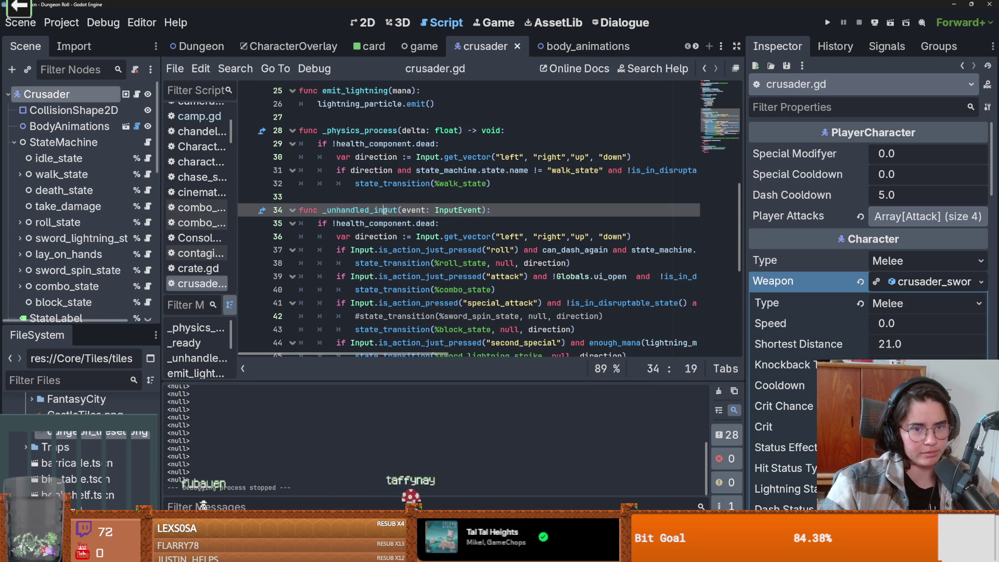
pyautogui.click(348, 23)
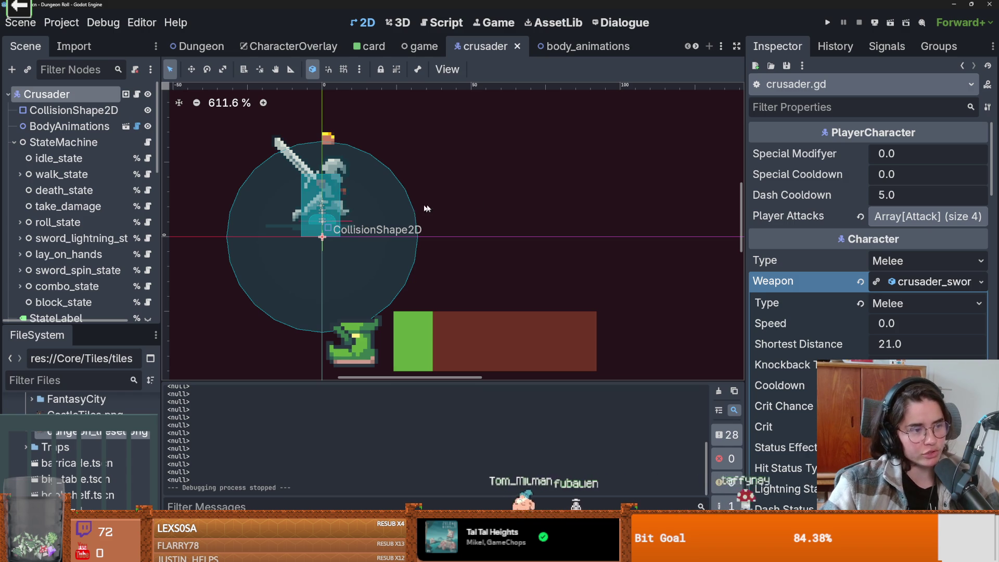
# - Widen the scene tree panel and switch to the CharacterOverlay scene
pyautogui.scroll(-1, 333, 219)
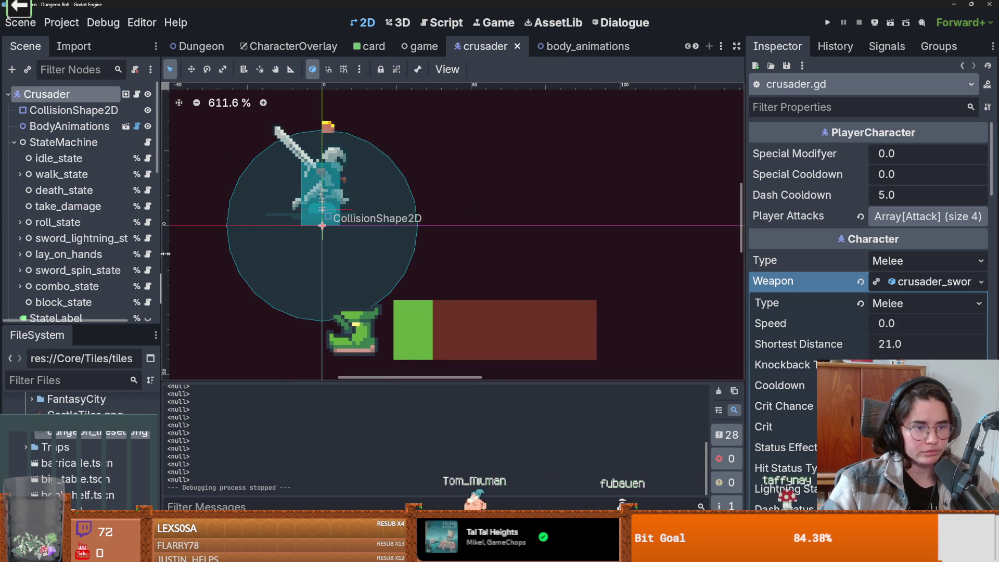
pyautogui.moveTo(162, 258); pyautogui.dragTo(183, 260)
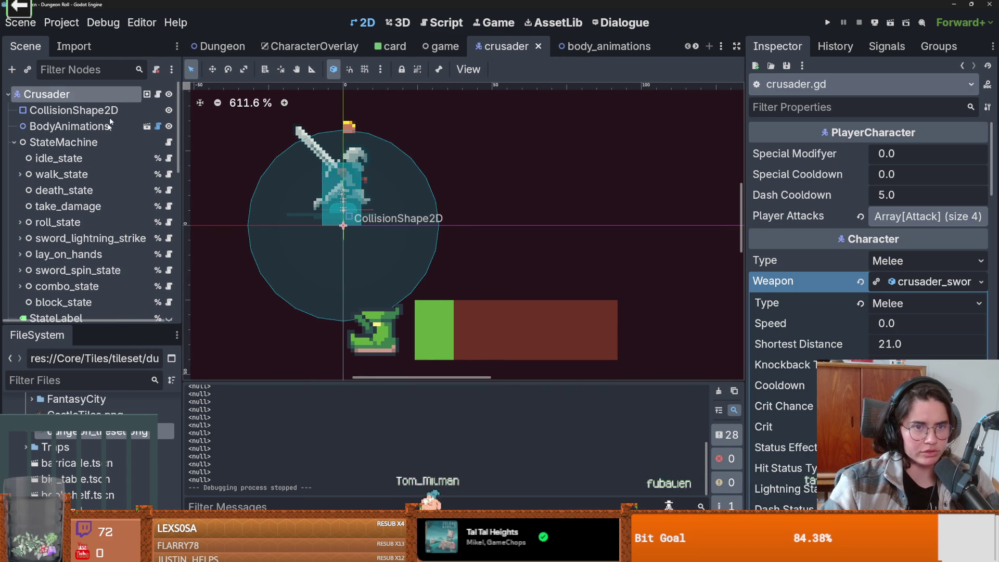
pyautogui.click(309, 46)
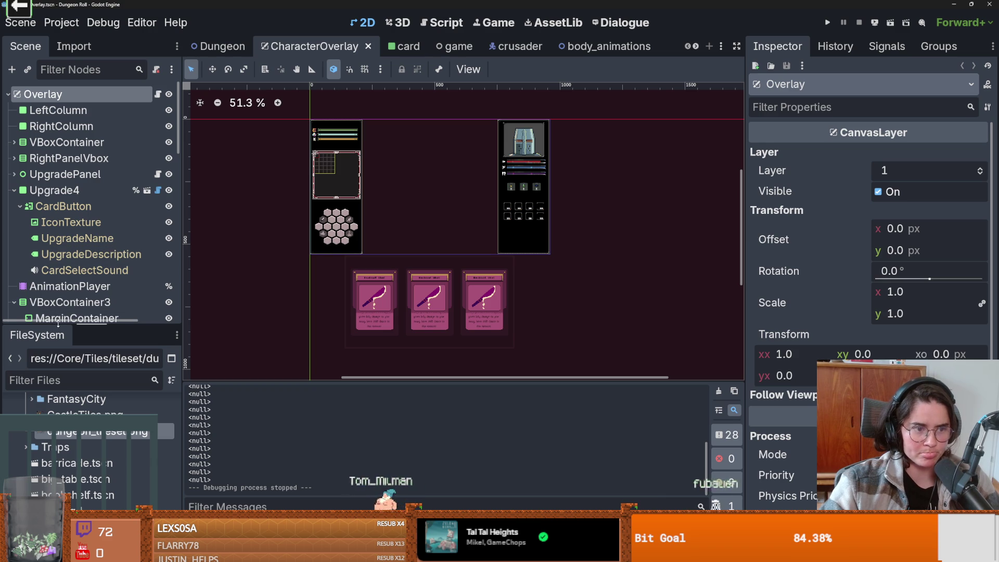
pyautogui.moveTo(58, 323); pyautogui.dragTo(58, 436)
# - Rearrange the UpgradePanel and RightPanelVbox branches, then select InventoryInterface and expand its children
pyautogui.click(15, 189)
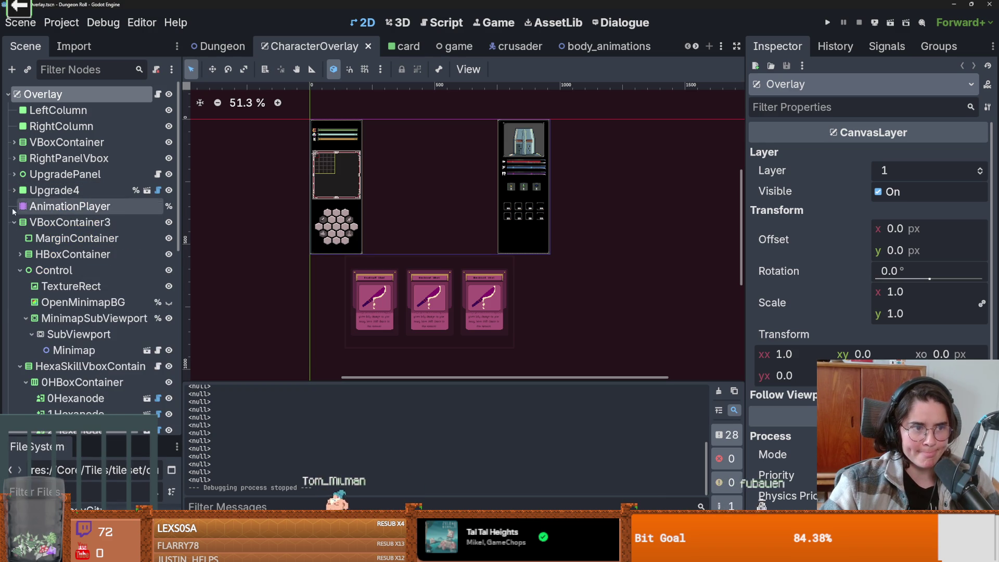
pyautogui.click(14, 222)
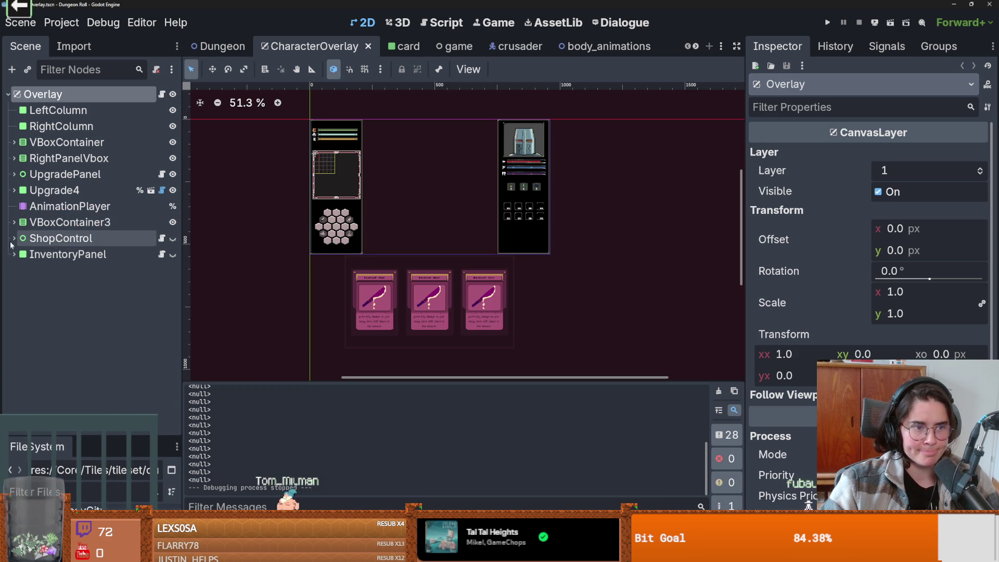
pyautogui.click(13, 174)
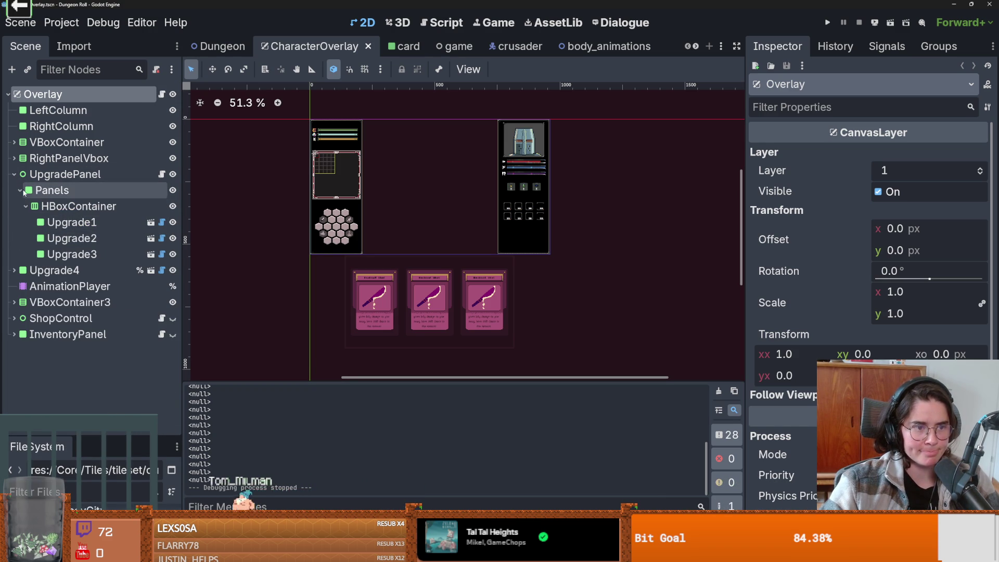
pyautogui.click(14, 270)
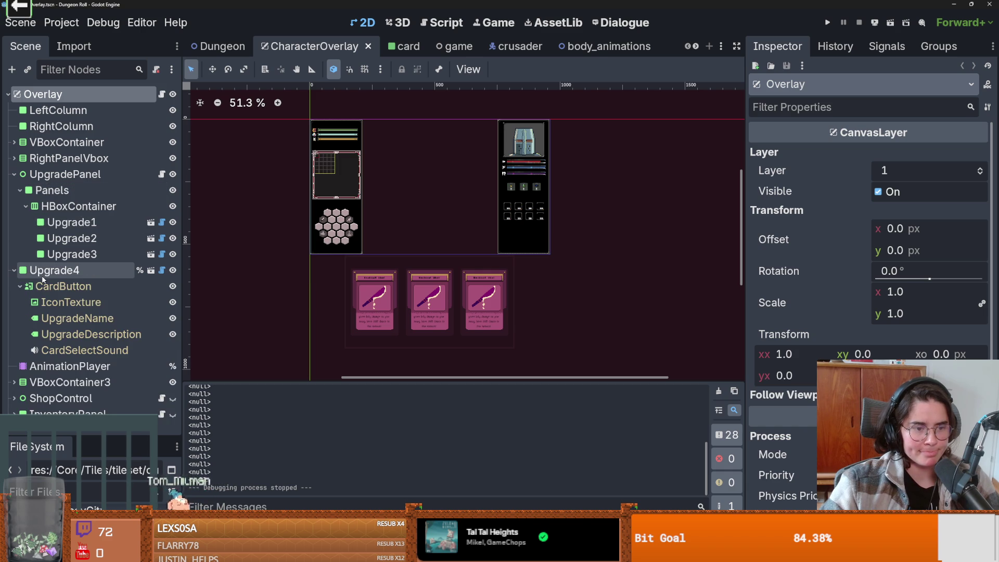
pyautogui.click(15, 160)
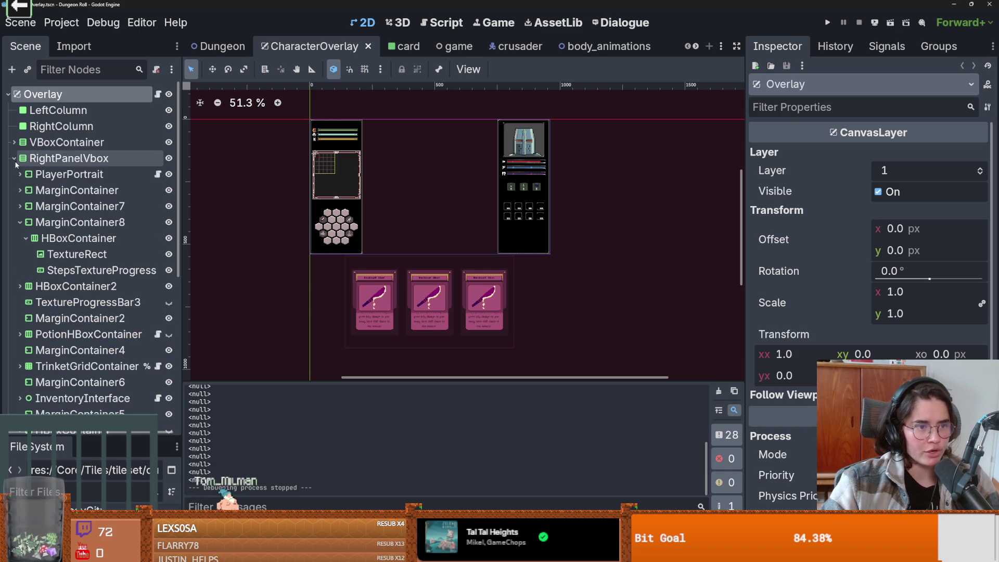
pyautogui.click(505, 214)
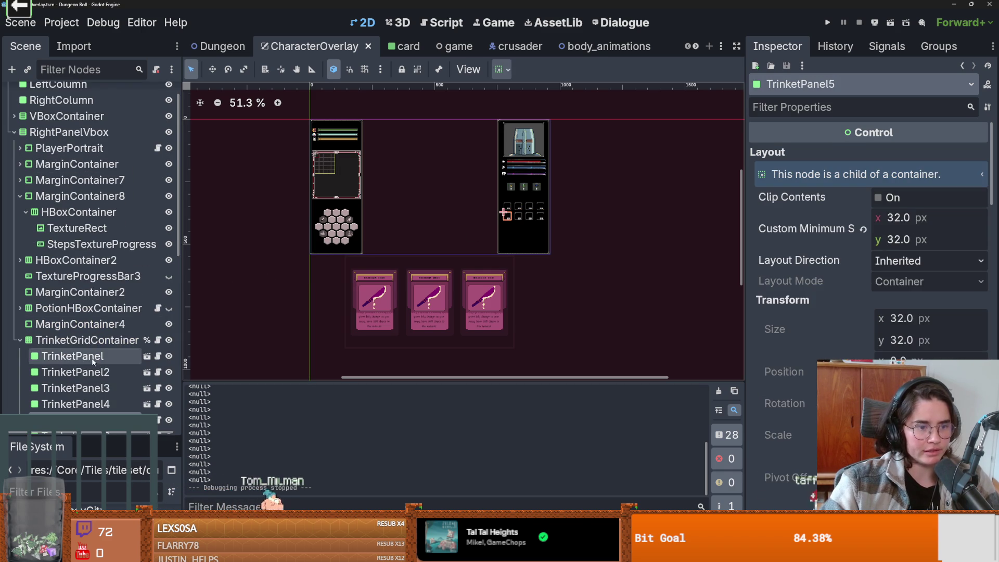
pyautogui.scroll(3, 456, 249)
pyautogui.scroll(-3, 78, 260)
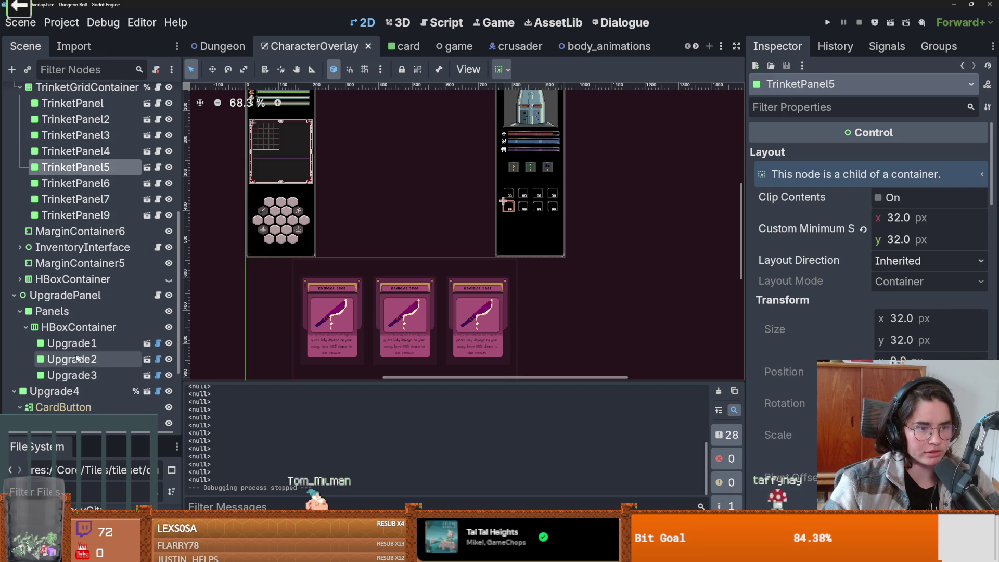
pyautogui.click(78, 247)
pyautogui.press('Right')
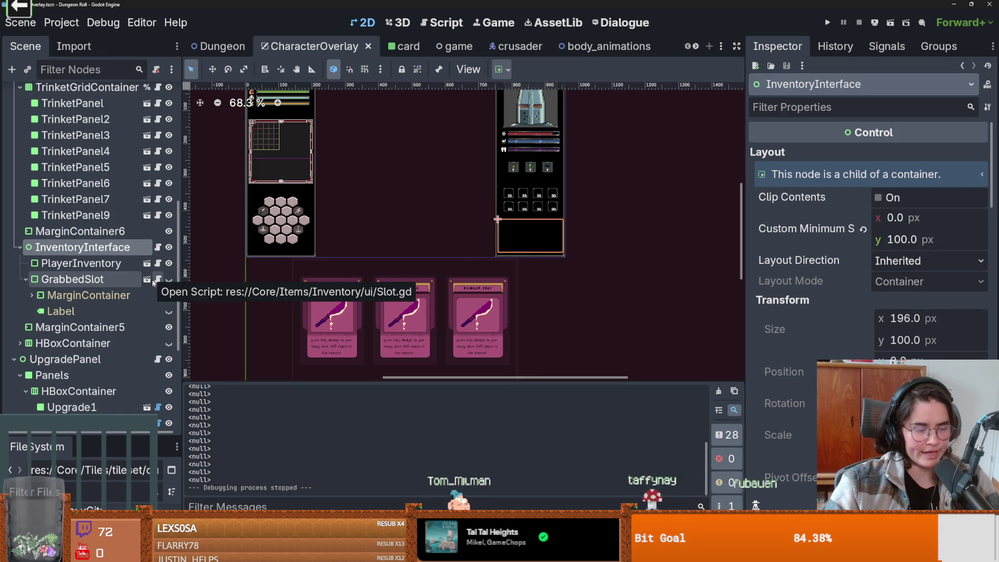
# - Open inventory_ui.gd from InventoryInterface and widen the code area by narrowing the Inspector
pyautogui.click(157, 247)
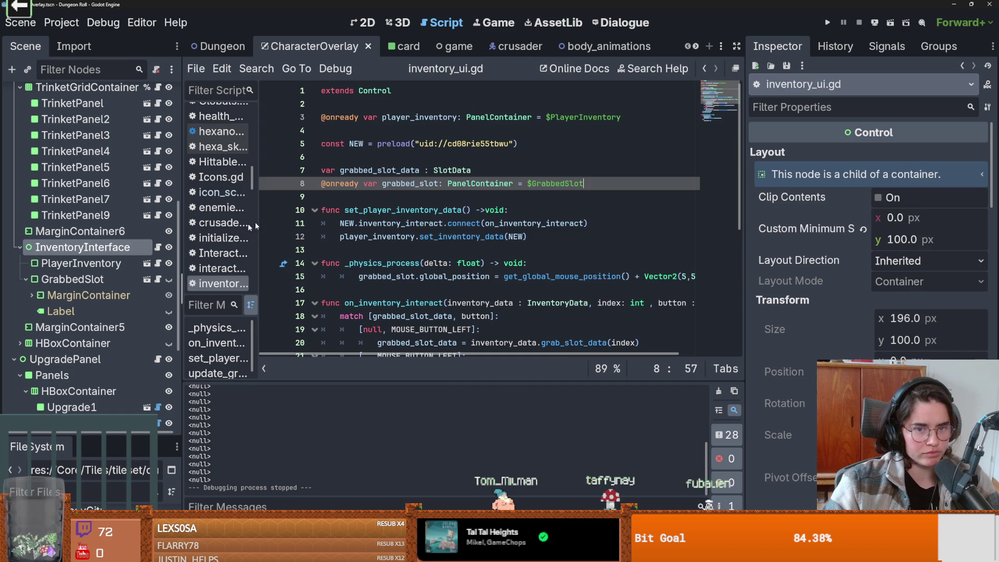
pyautogui.scroll(-3, 408, 200)
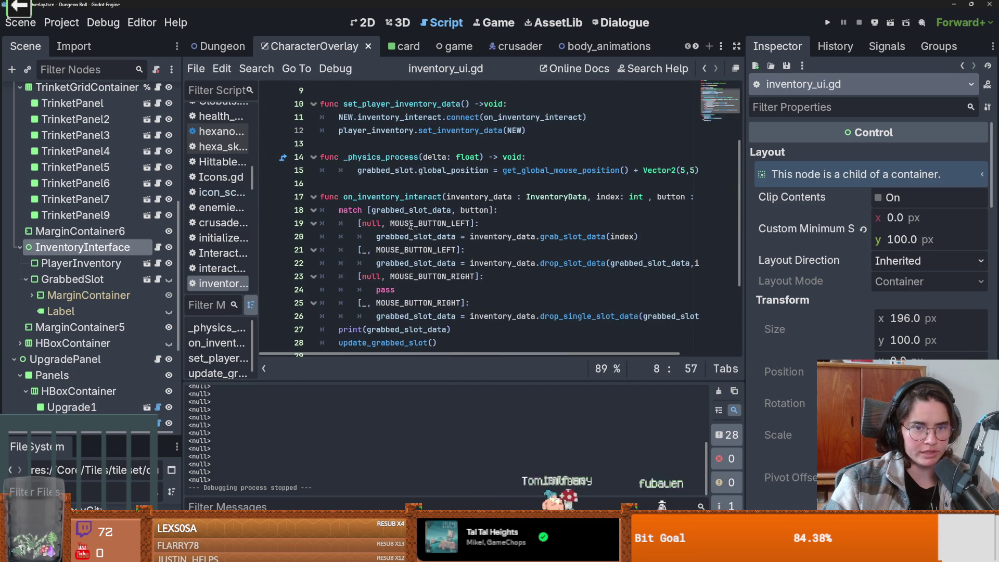
pyautogui.moveTo(456, 236); pyautogui.dragTo(395, 236)
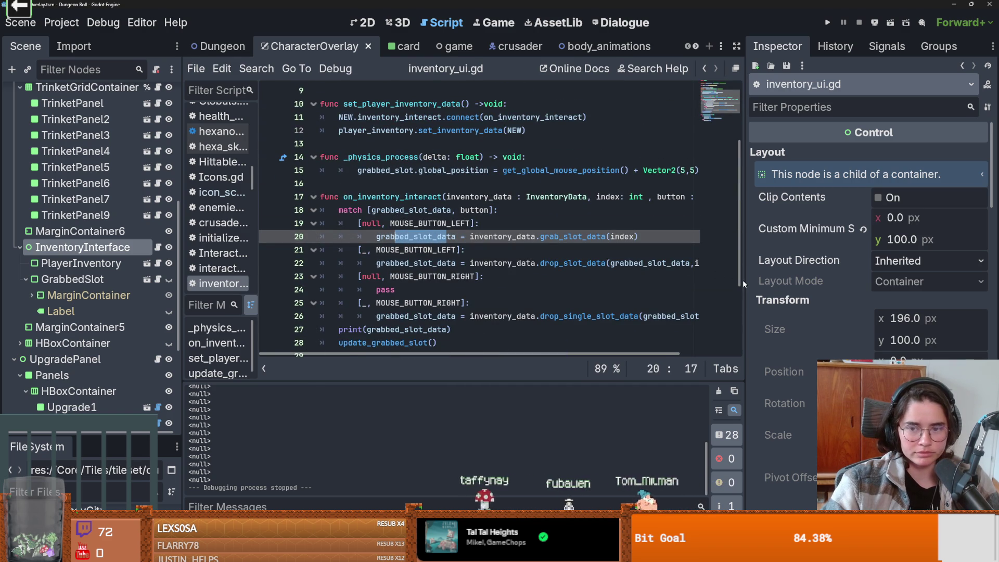
pyautogui.moveTo(744, 280); pyautogui.dragTo(888, 280)
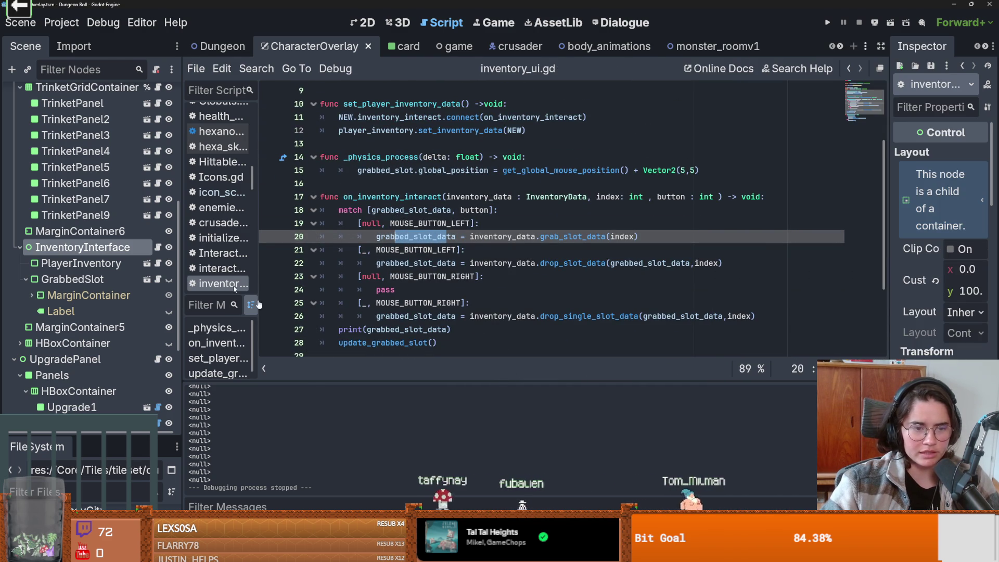
pyautogui.moveTo(188, 270); pyautogui.dragTo(155, 270)
pyautogui.scroll(-3, 374, 281)
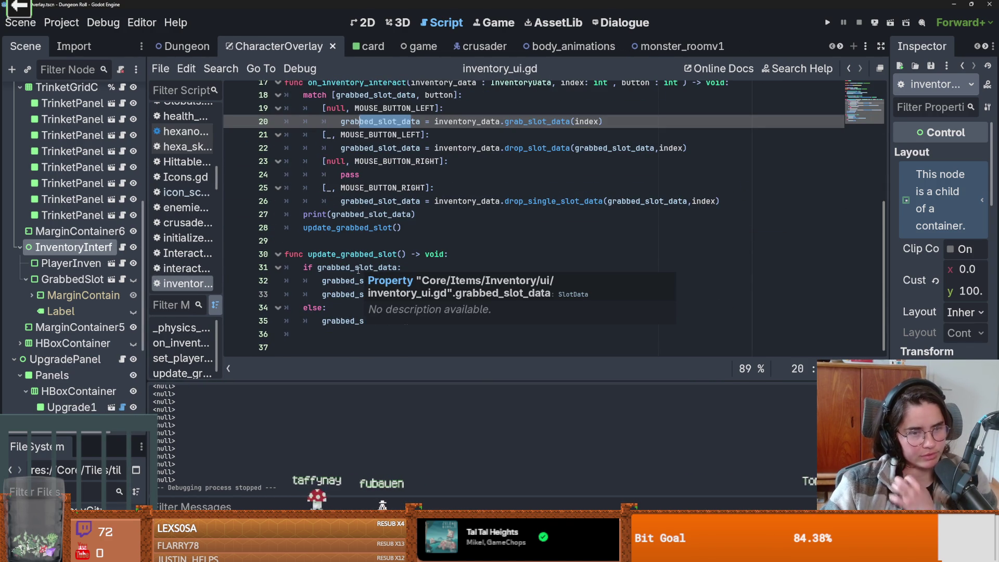
pyautogui.scroll(2, 411, 227)
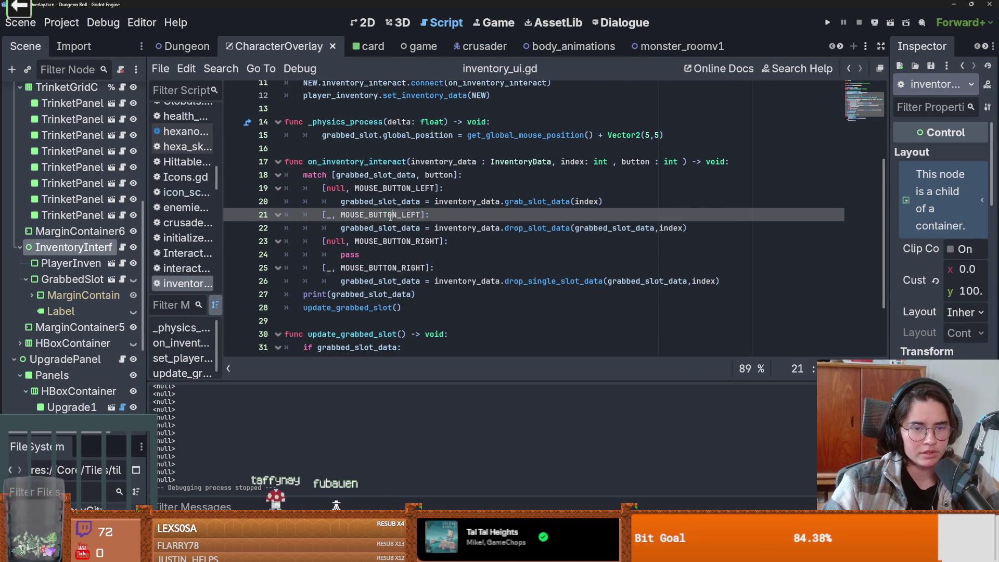
# - Highlight uses of MOUSE_BUTTON_LEFT, grabbed_slot_data and on_inventory_interact in the script
pyautogui.doubleClick(391, 215)
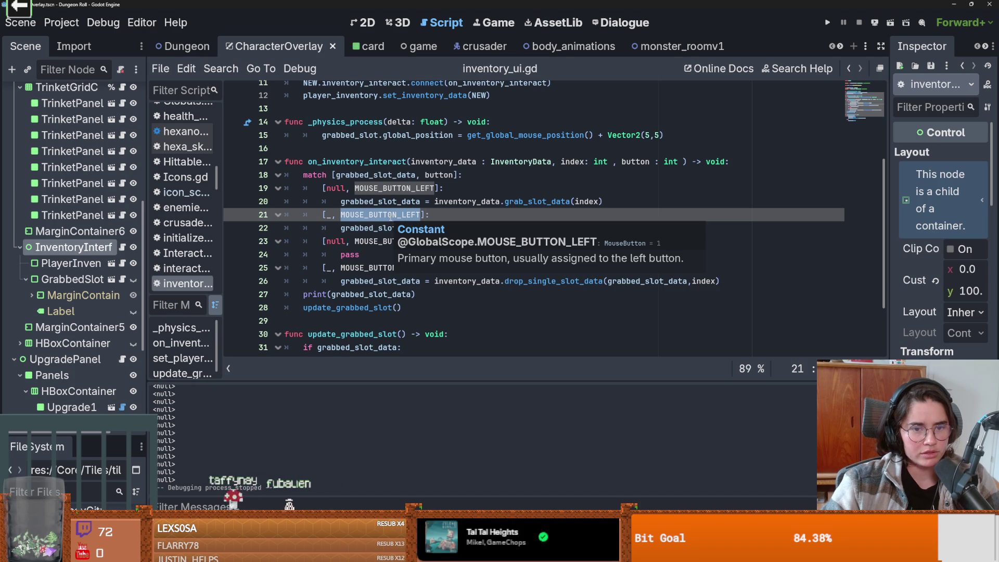
pyautogui.doubleClick(364, 229)
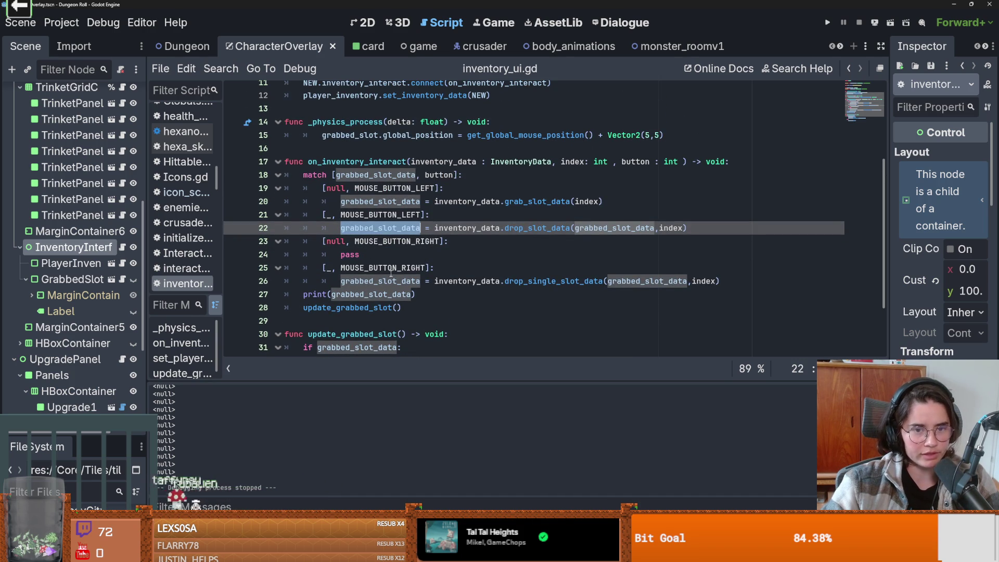
pyautogui.scroll(1, 391, 274)
pyautogui.scroll(-1, 395, 263)
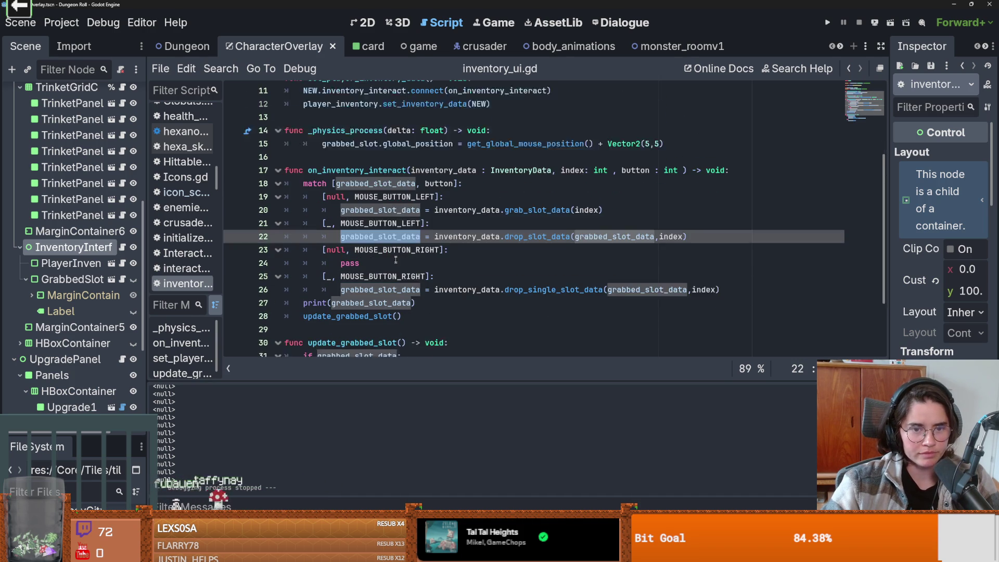
pyautogui.click(355, 160)
pyautogui.doubleClick(362, 162)
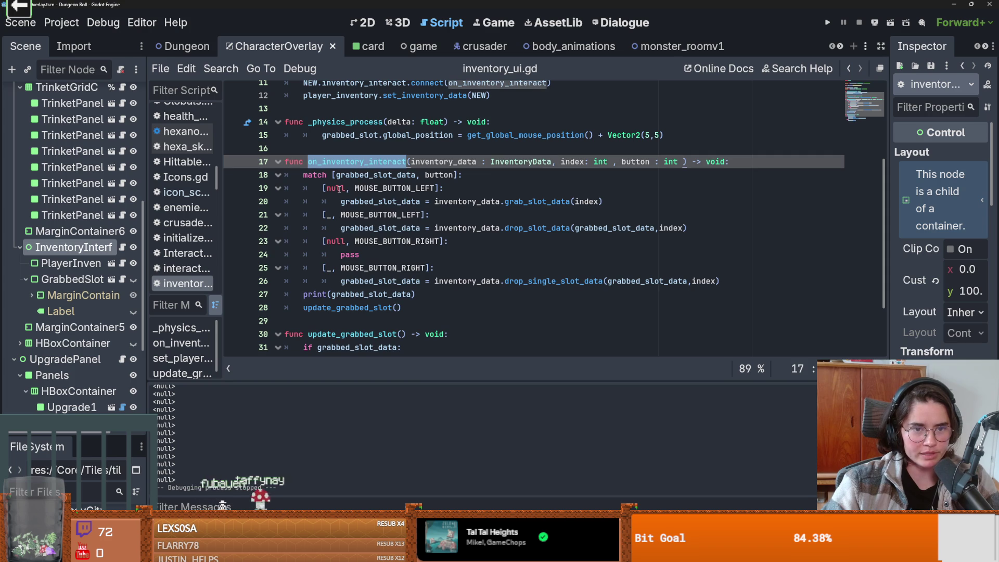
pyautogui.click(377, 188)
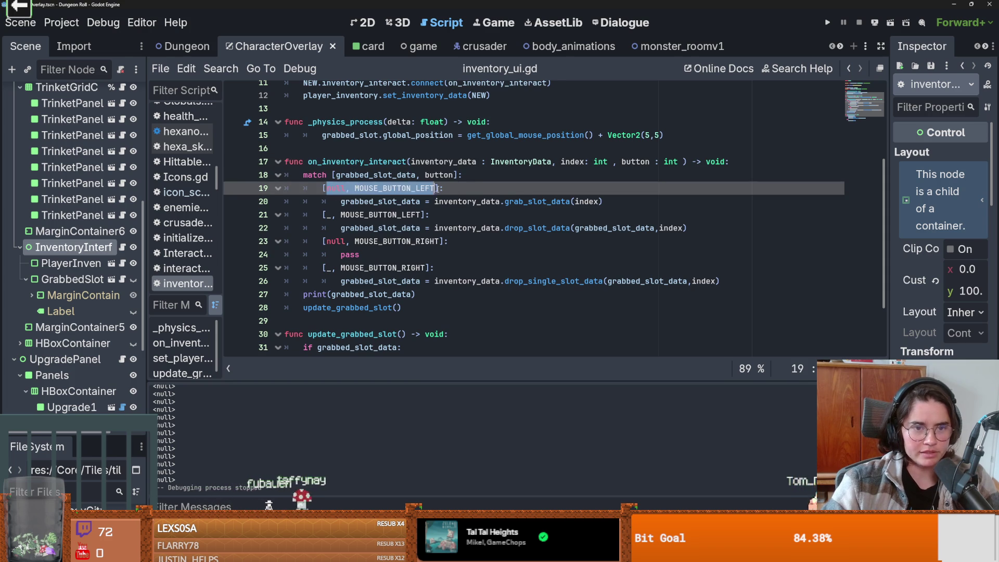
# - Inspect the match on grabbed_slot_data and button, selecting each MOUSE_BUTTON_LEFT/RIGHT case and null pattern
pyautogui.doubleClick(375, 176)
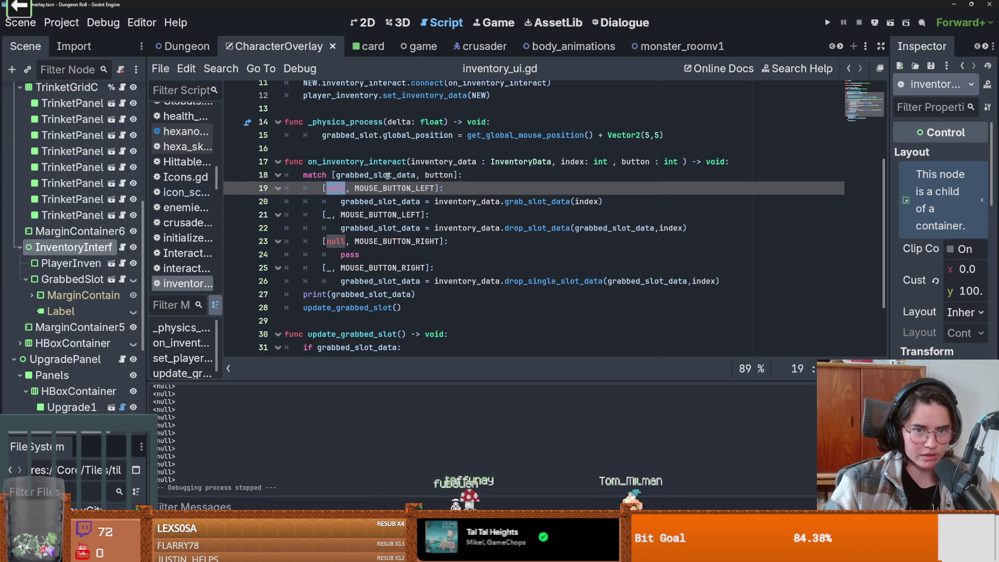
pyautogui.doubleClick(439, 175)
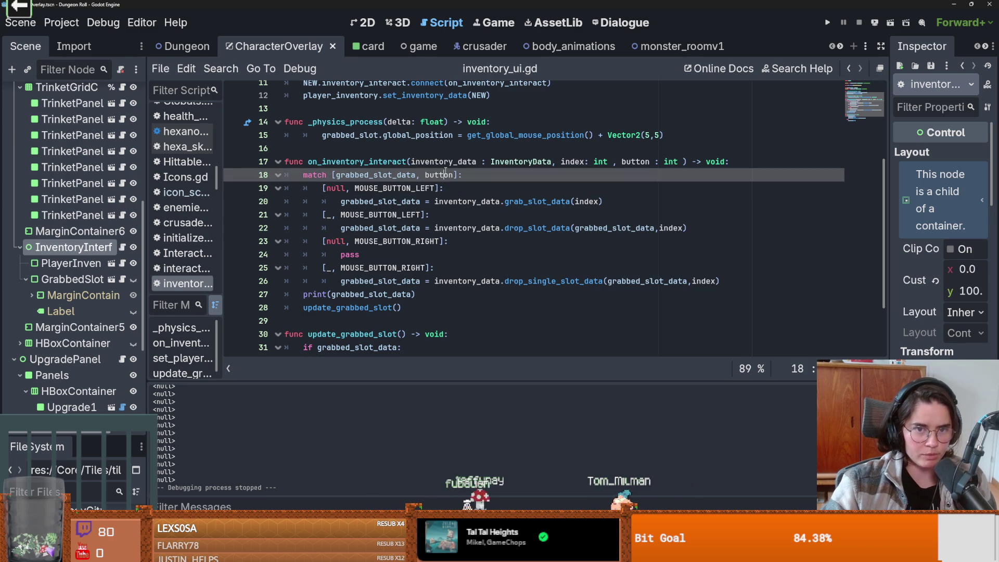
pyautogui.doubleClick(407, 188)
pyautogui.doubleClick(406, 214)
pyautogui.doubleClick(406, 241)
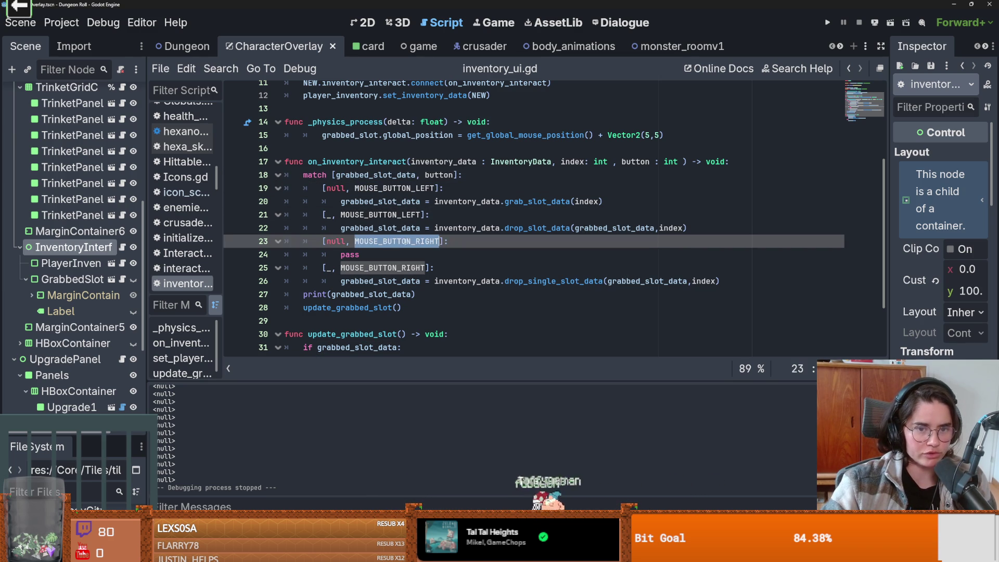
pyautogui.doubleClick(383, 268)
pyautogui.doubleClick(336, 188)
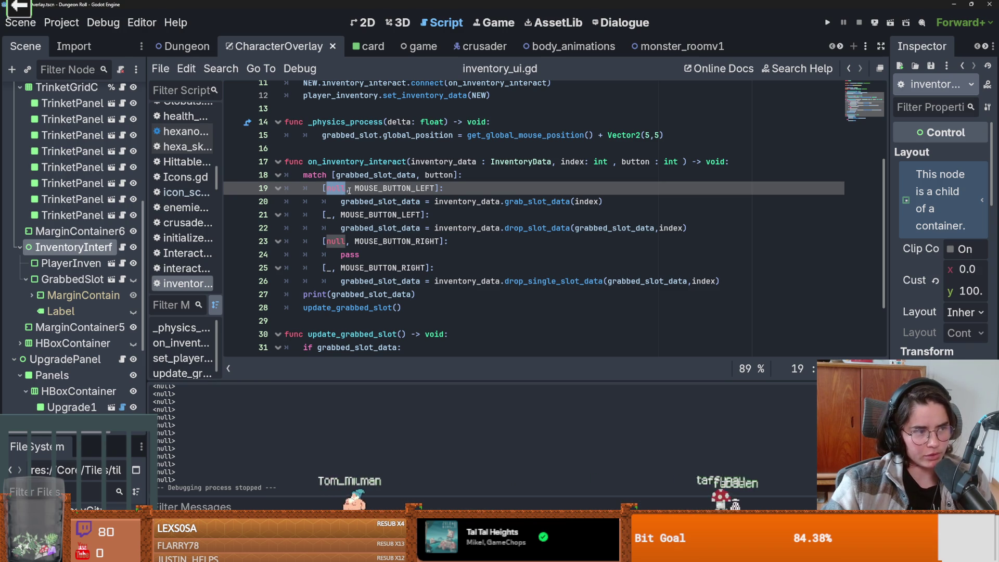
# - Review inventory_data, the wildcard patterns and drop_slot_data on line 22, then return to 2D
pyautogui.doubleClick(369, 188)
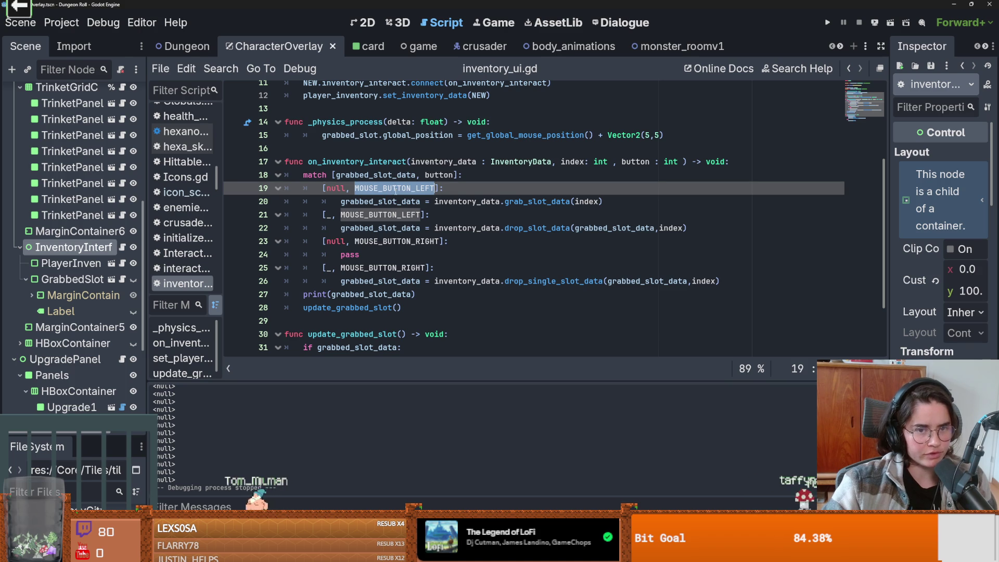
pyautogui.doubleClick(353, 201)
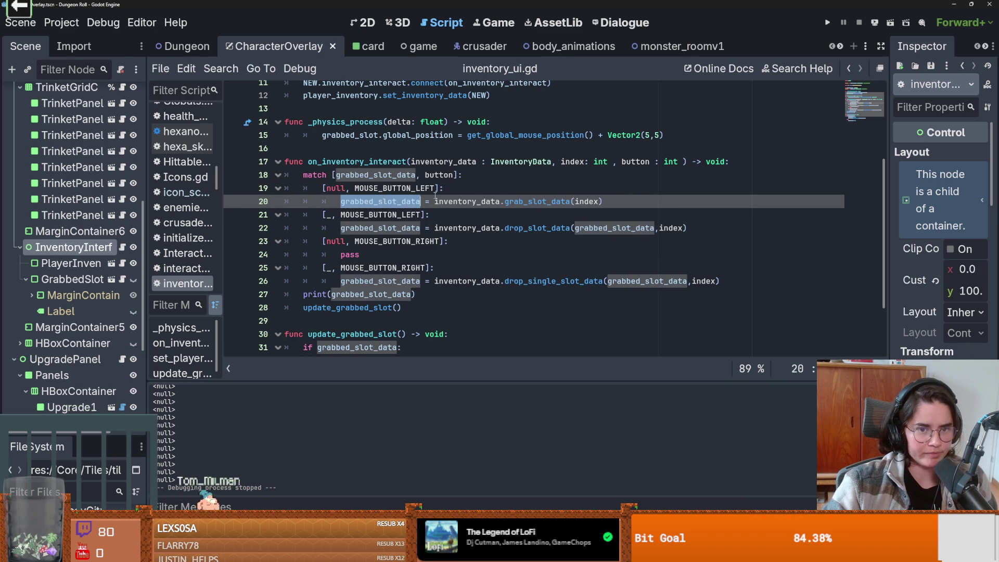
pyautogui.doubleClick(469, 202)
pyautogui.click(329, 216)
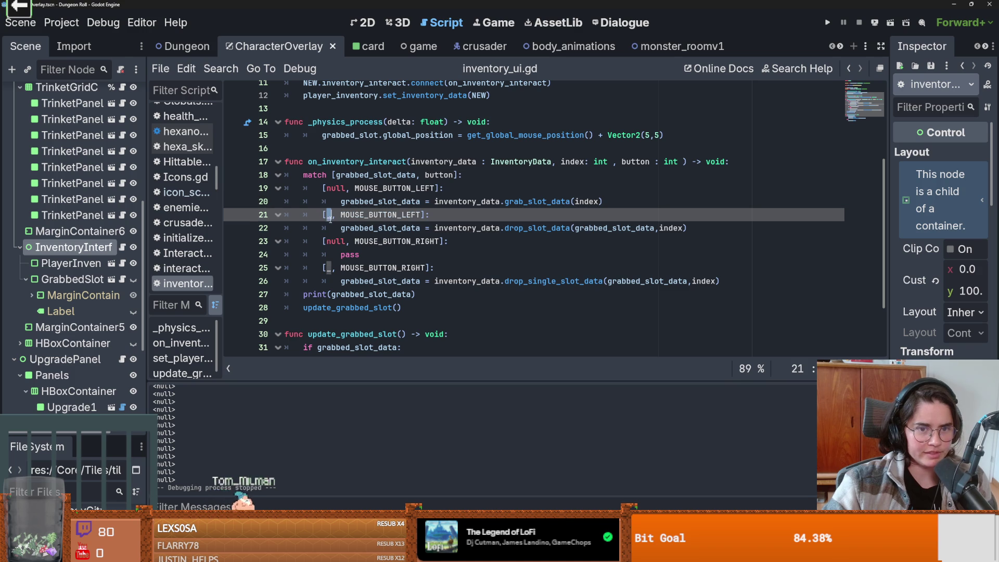
pyautogui.doubleClick(368, 215)
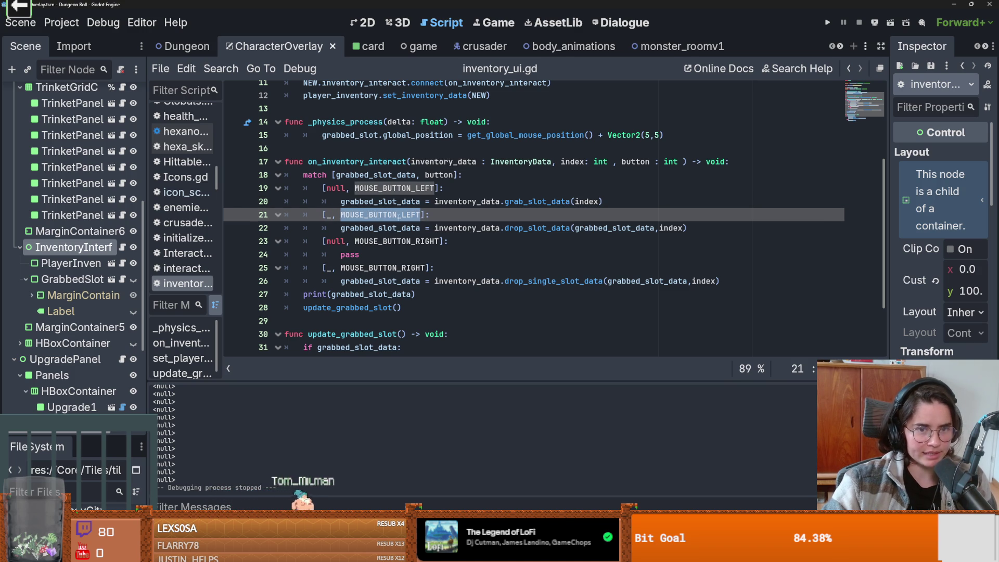
pyautogui.moveTo(398, 216)
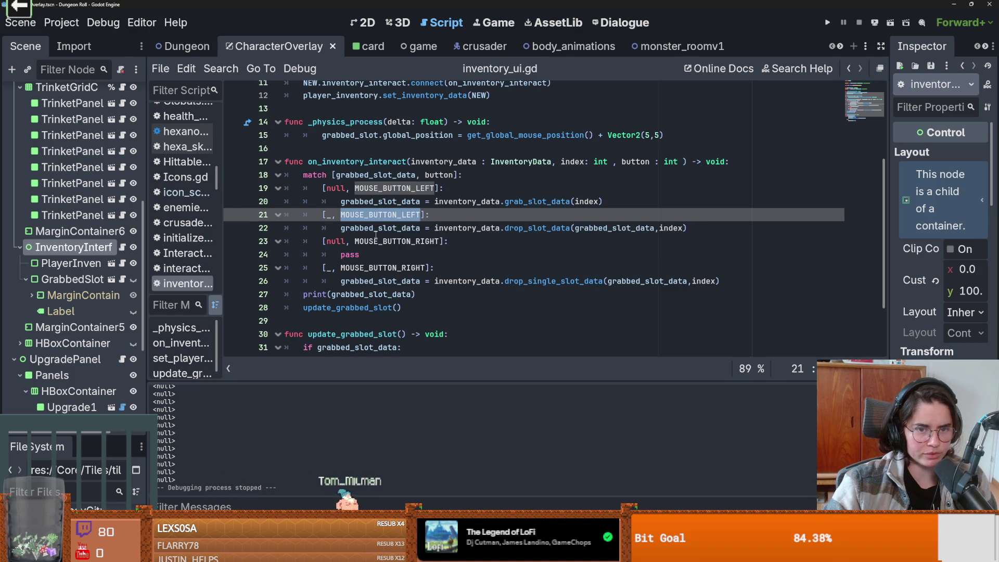
pyautogui.click(533, 228)
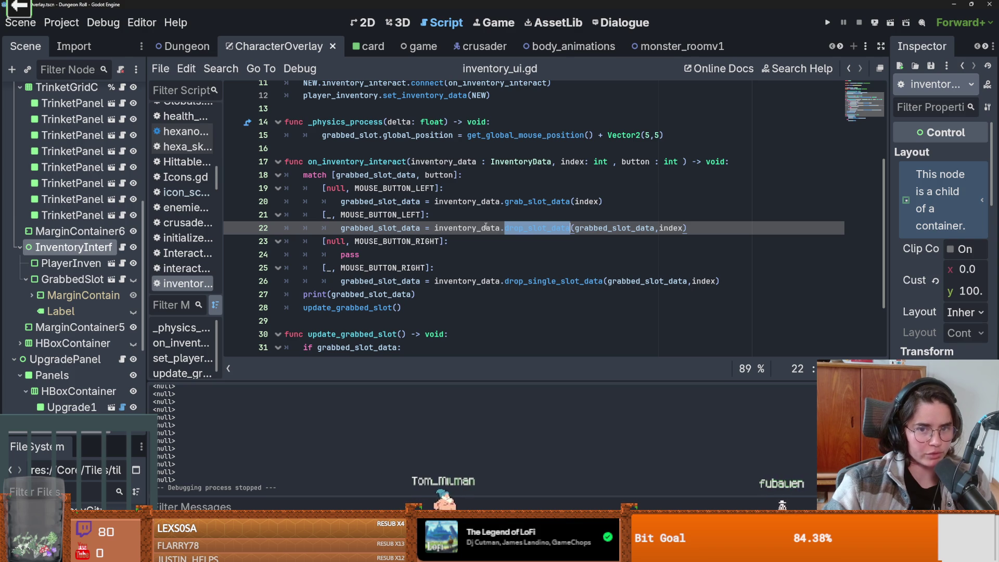
pyautogui.moveTo(485, 227)
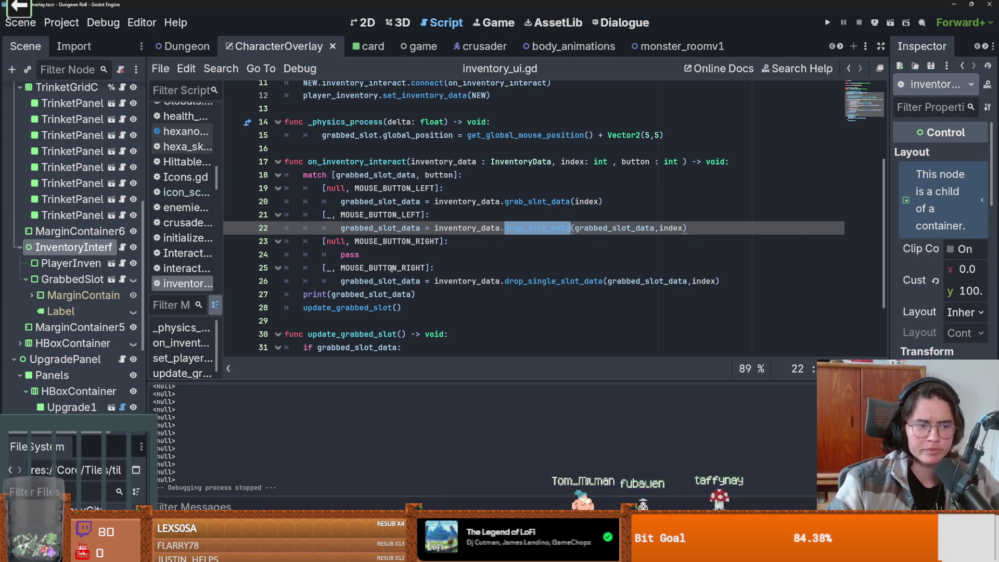
pyautogui.click(362, 23)
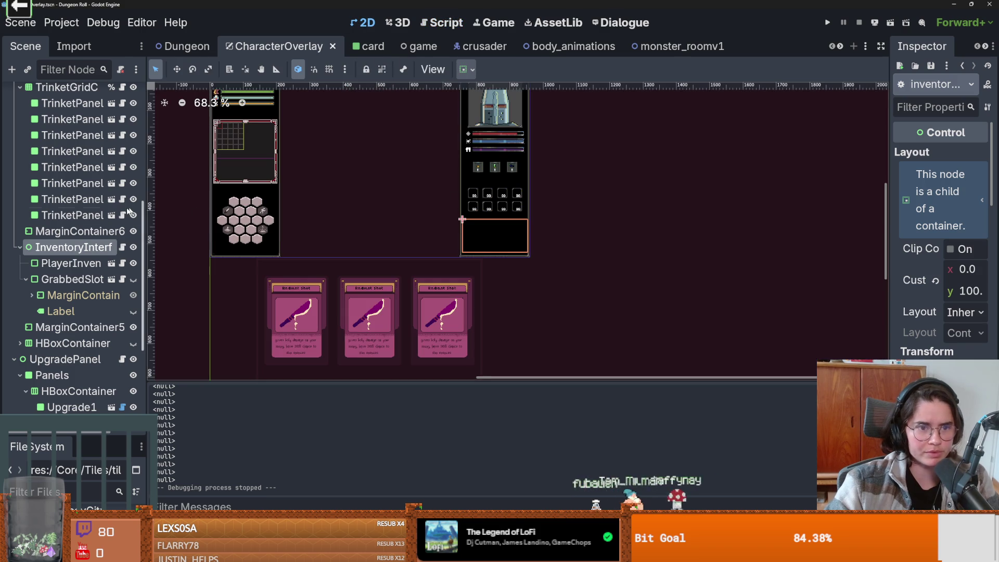
# - Open PlayerInventory's inventory_container scene and its inventory_container.gd script
pyautogui.moveTo(148, 240); pyautogui.dragTo(237, 240)
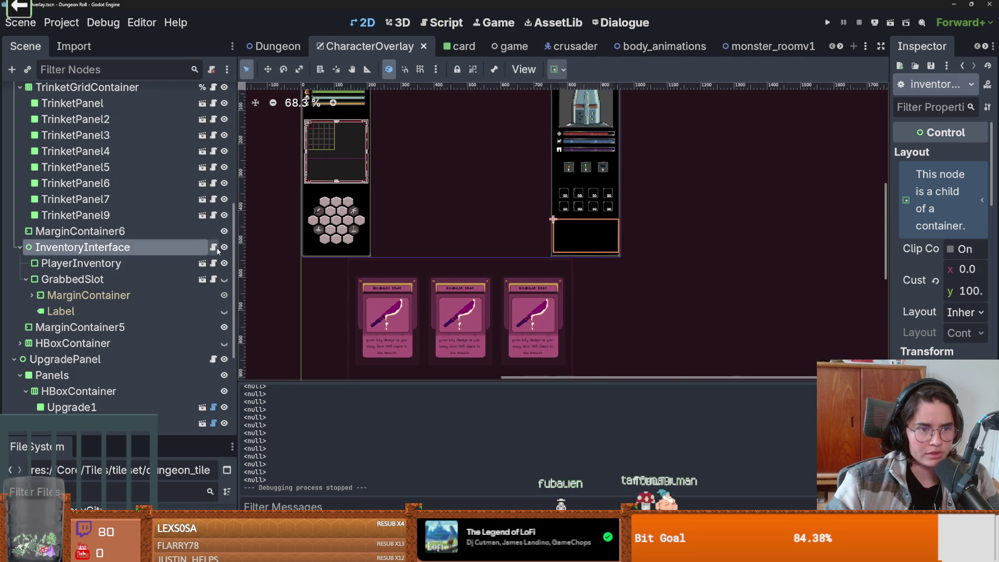
pyautogui.click(132, 275)
pyautogui.click(136, 268)
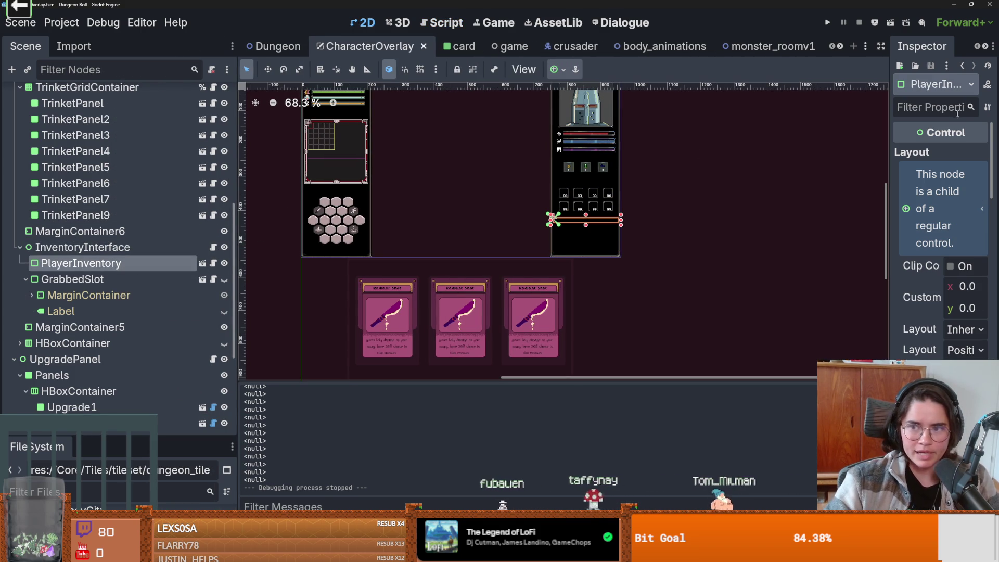
pyautogui.moveTo(889, 145); pyautogui.dragTo(714, 145)
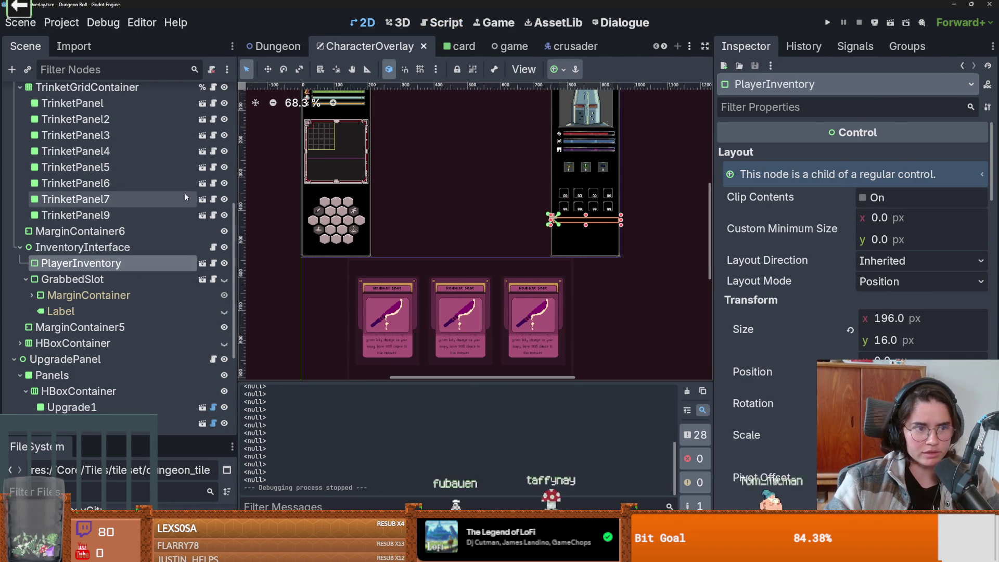
pyautogui.click(204, 267)
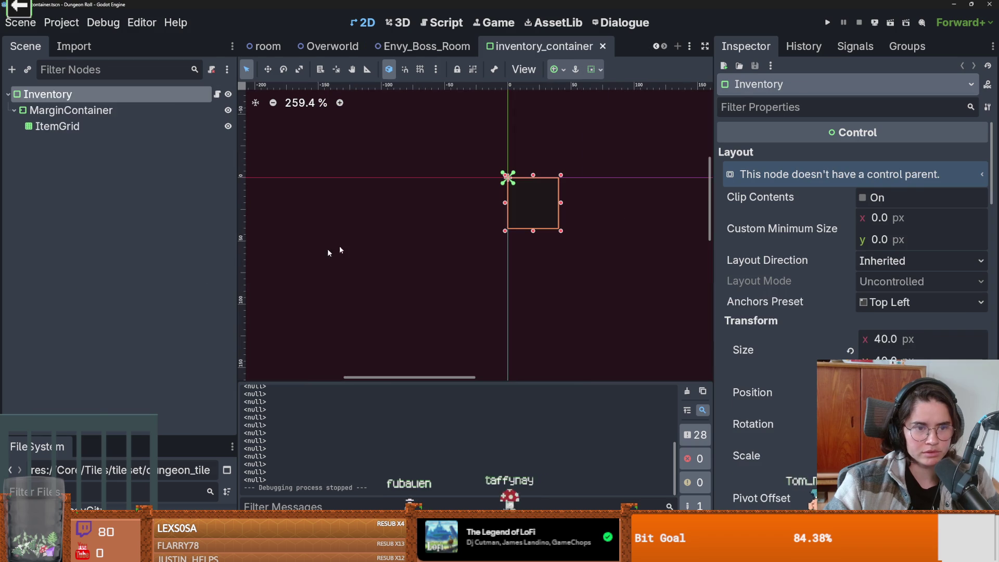
pyautogui.click(217, 95)
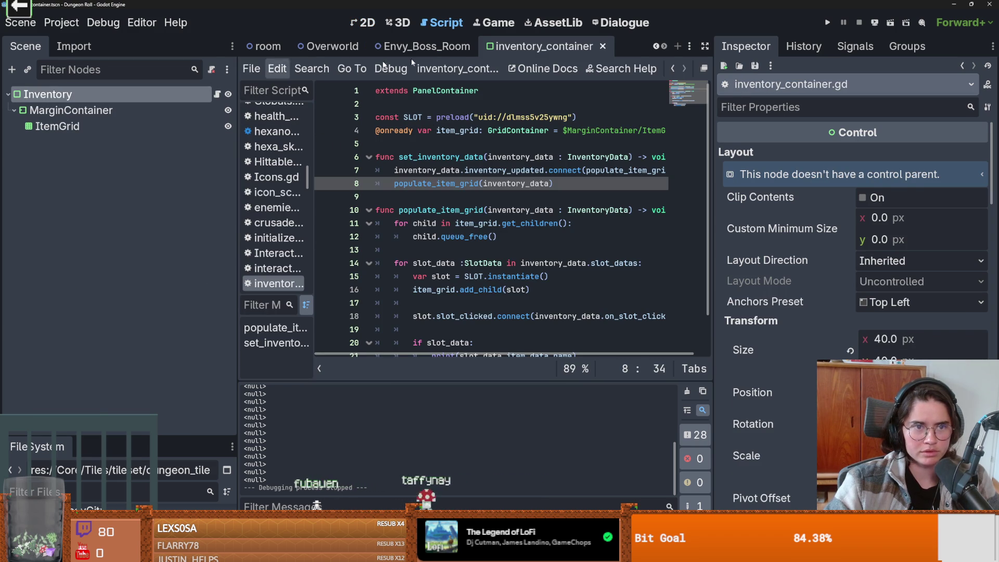
# - Close the Envy_Boss_Room, Overworld, room, monster_roomv1 and body_animations scene tabs
pyautogui.scroll(1, 500, 41)
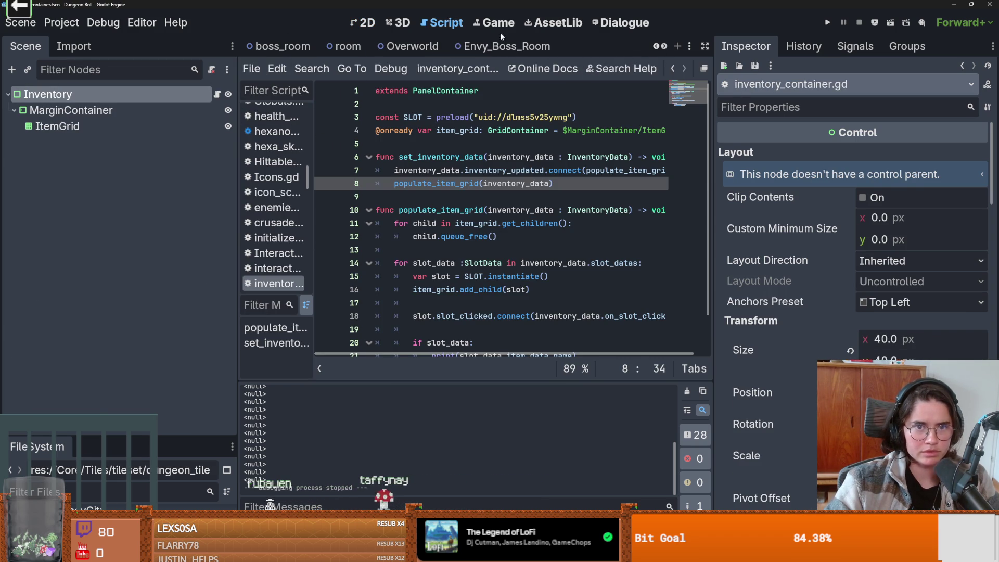
pyautogui.scroll(-1, 652, 47)
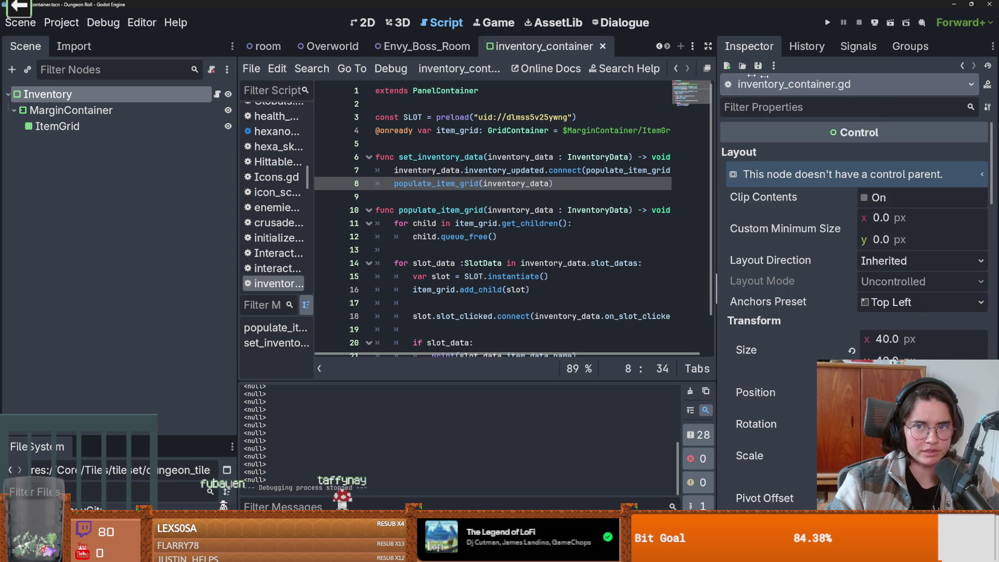
pyautogui.click(647, 48)
pyautogui.hotkey('ctrl', 'shift', 'w')
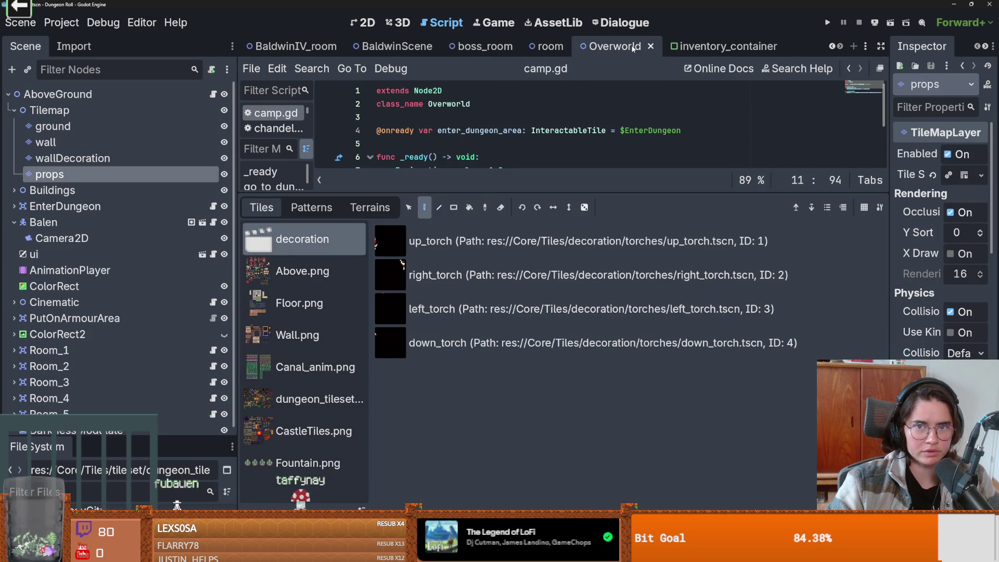
pyautogui.hotkey('ctrl', 'shift', 'w')
pyautogui.hotkey('ctrl', 'shift', 'w')
pyautogui.hotkey('ctrl', 'shift', 'w')
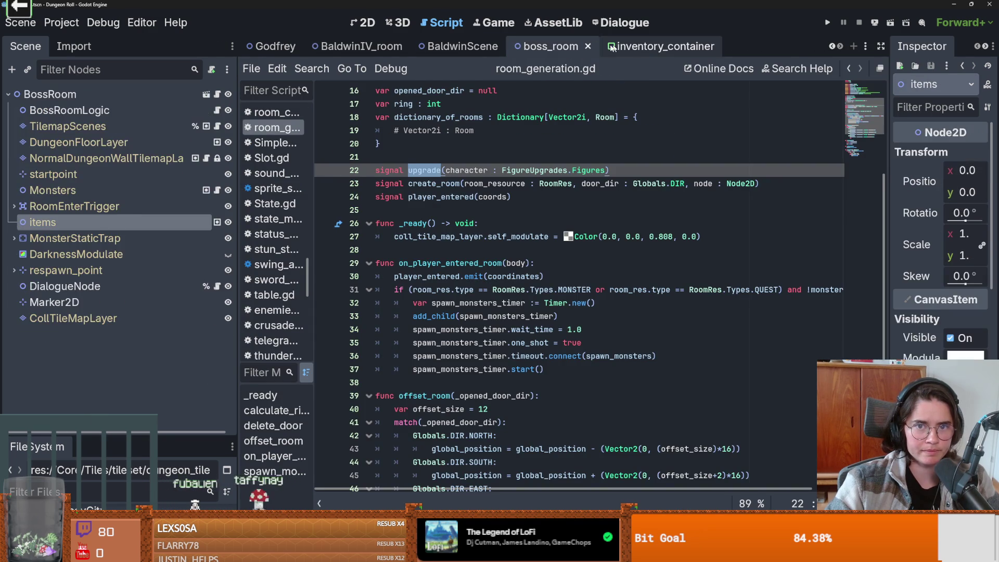
pyautogui.click(364, 48)
pyautogui.hotkey('ctrl', 'shift', 'w')
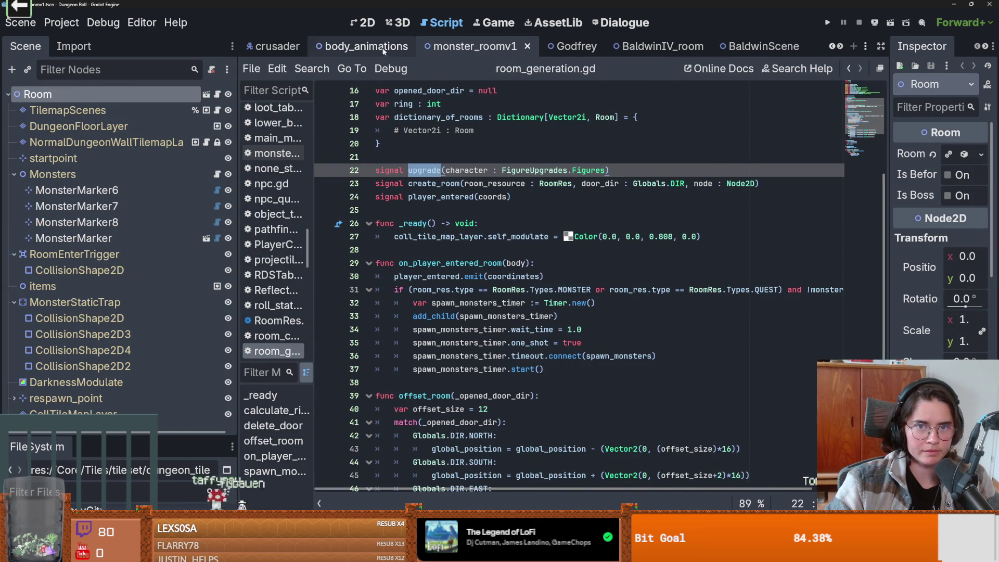
pyautogui.hotkey('ctrl', 'shift', 'w')
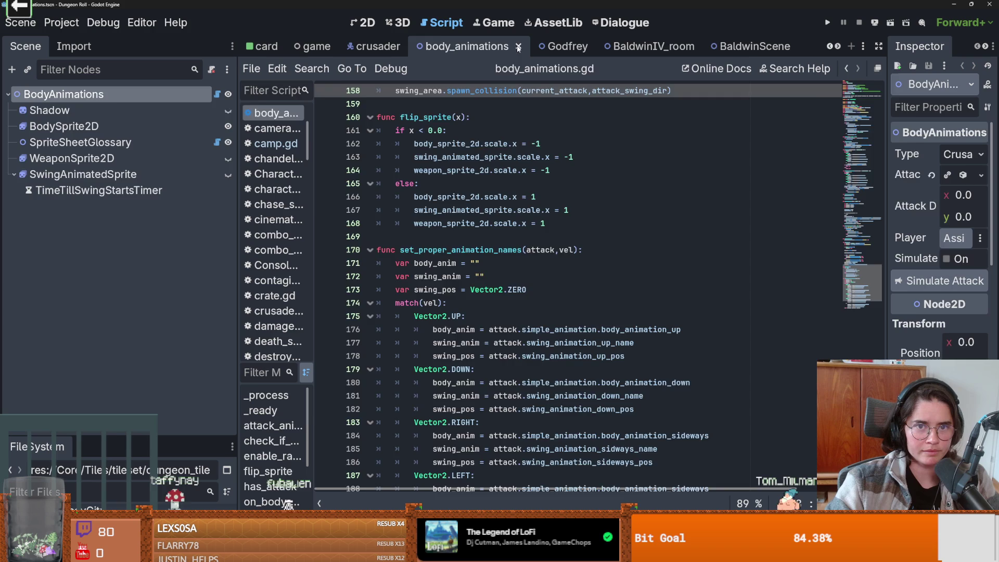
pyautogui.hotkey('ctrl', 'shift', 'w')
# - Close the BaldwinIV_room, Godfrey, crusader, BaldwinScene and remaining unused scene tabs
pyautogui.click(512, 48)
pyautogui.hotkey('ctrl', 'shift', 'w')
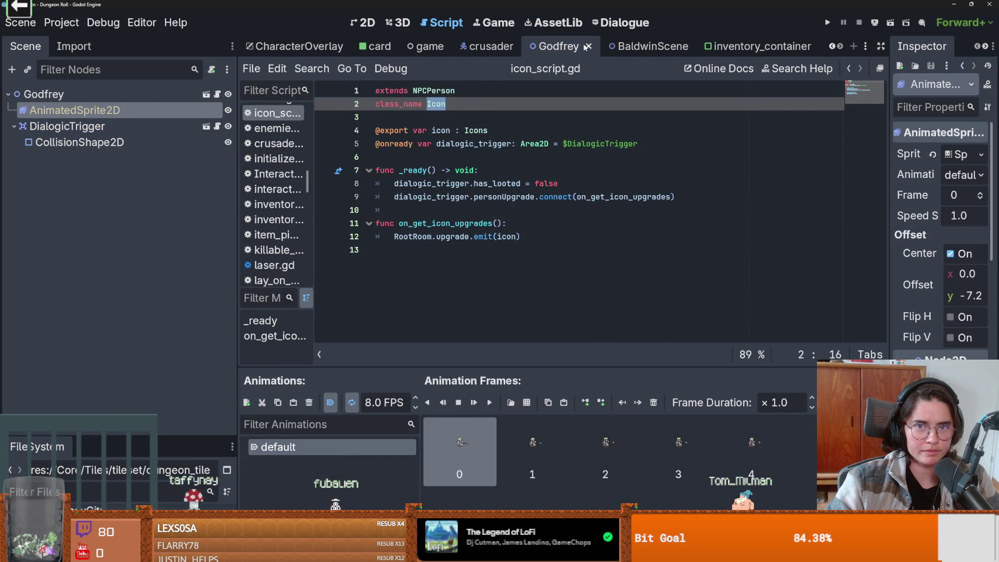
pyautogui.hotkey('ctrl', 'shift', 'w')
pyautogui.click(596, 48)
pyautogui.click(596, 48)
pyautogui.hotkey('ctrl', 'shift', 'w')
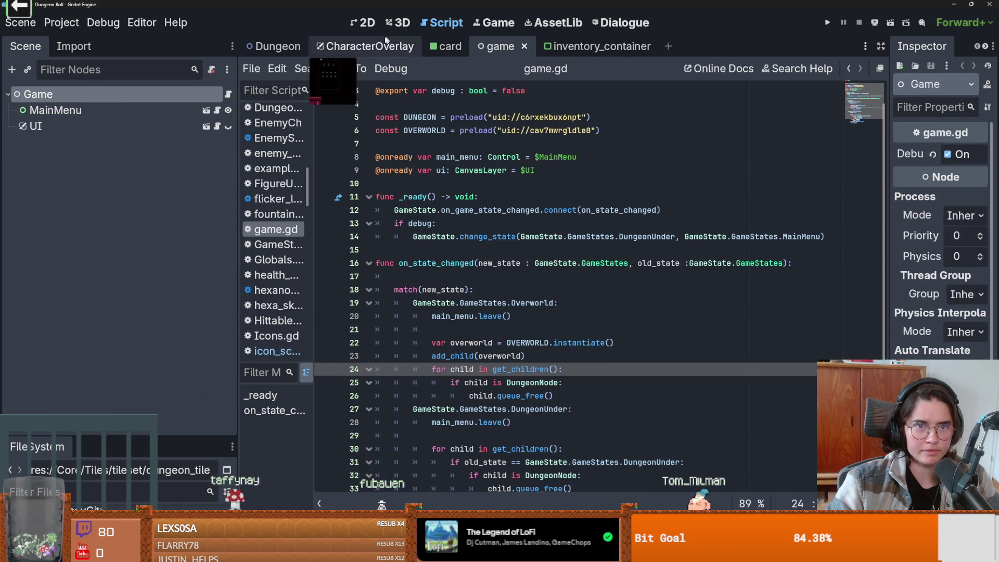
pyautogui.hotkey('ctrl', 'shift', 'w')
# - Open InventoryInterface's inventory_ui.gd and highlight the uses of grabbed_slot_data
pyautogui.click(213, 262)
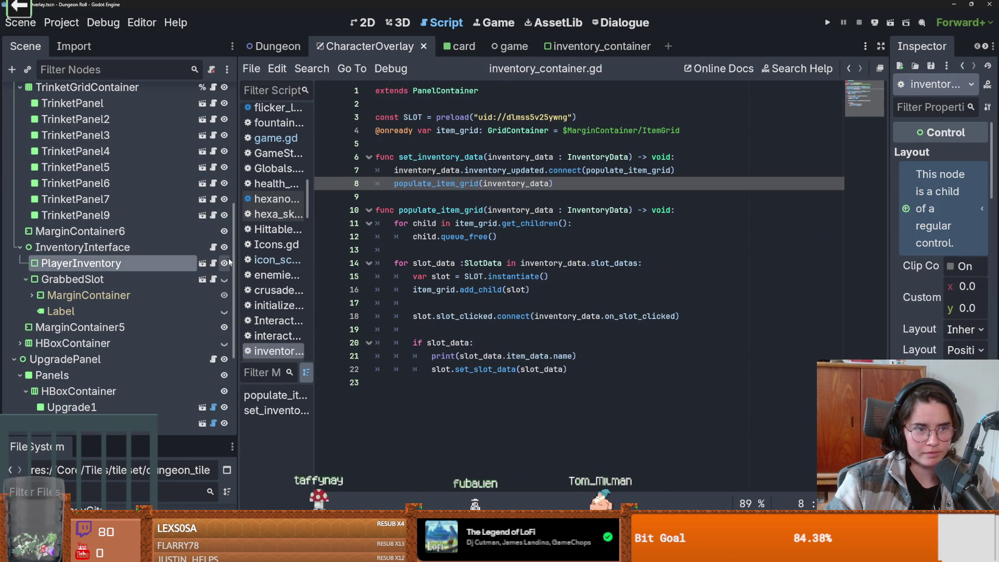
pyautogui.click(214, 248)
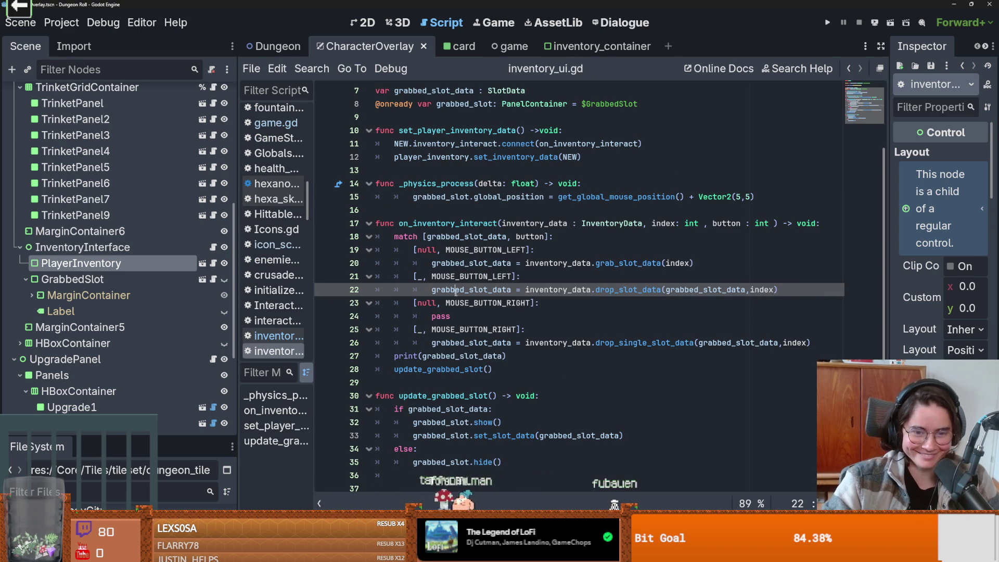
pyautogui.doubleClick(485, 291)
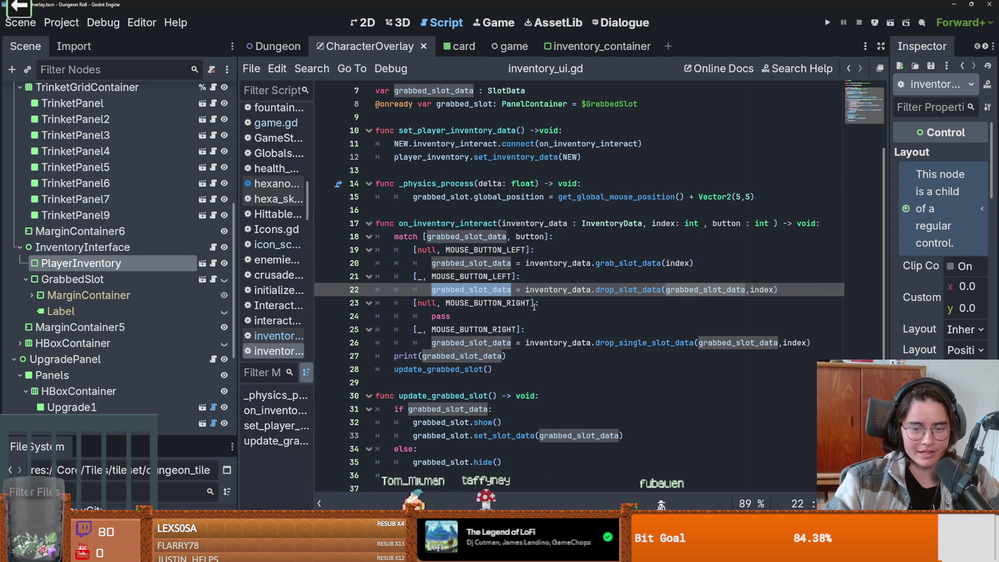
pyautogui.scroll(2, 529, 292)
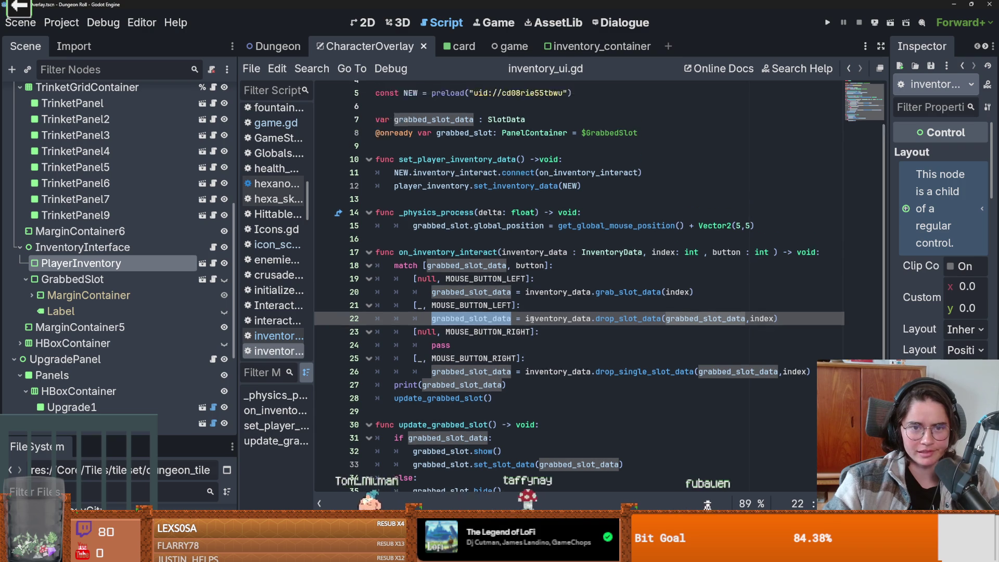
pyautogui.click(469, 130)
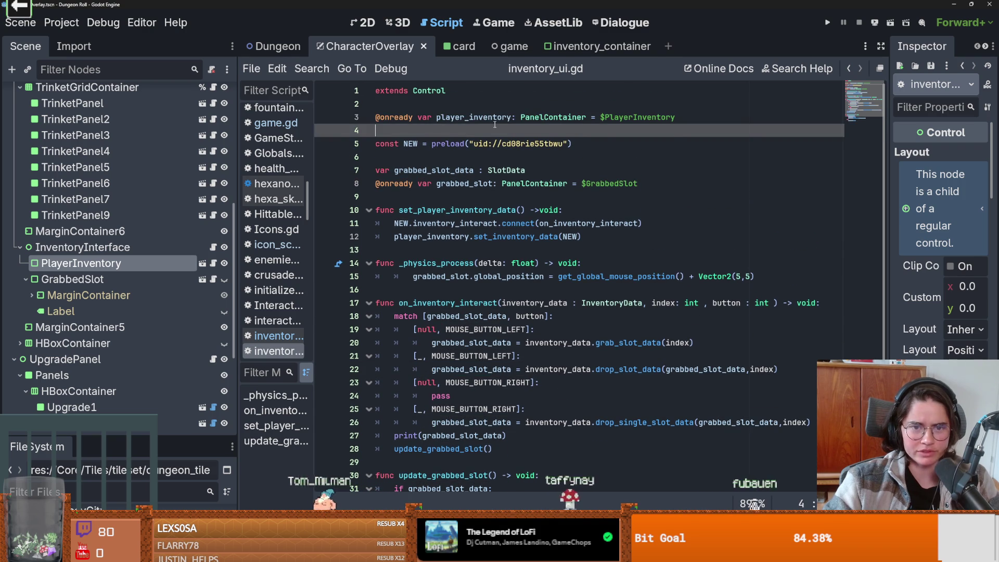
# - Select player_inventory, then highlight every use of the NEW constant
pyautogui.doubleClick(473, 117)
pyautogui.click(409, 143)
pyautogui.doubleClick(409, 144)
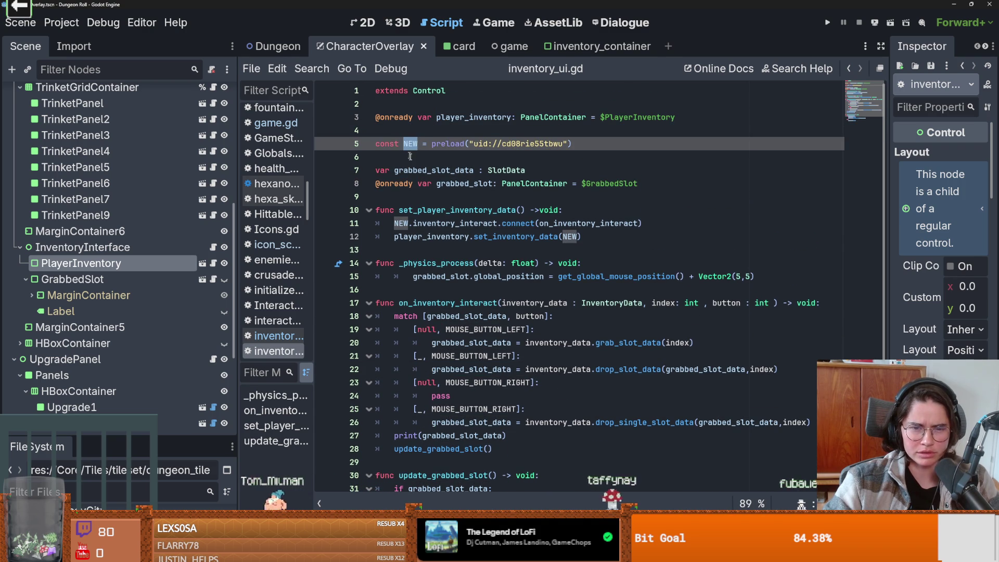
# - Show new.tres in res://Core/Items/Inventory via Show in FileSystem and widen the Inspector
pyautogui.moveTo(512, 146)
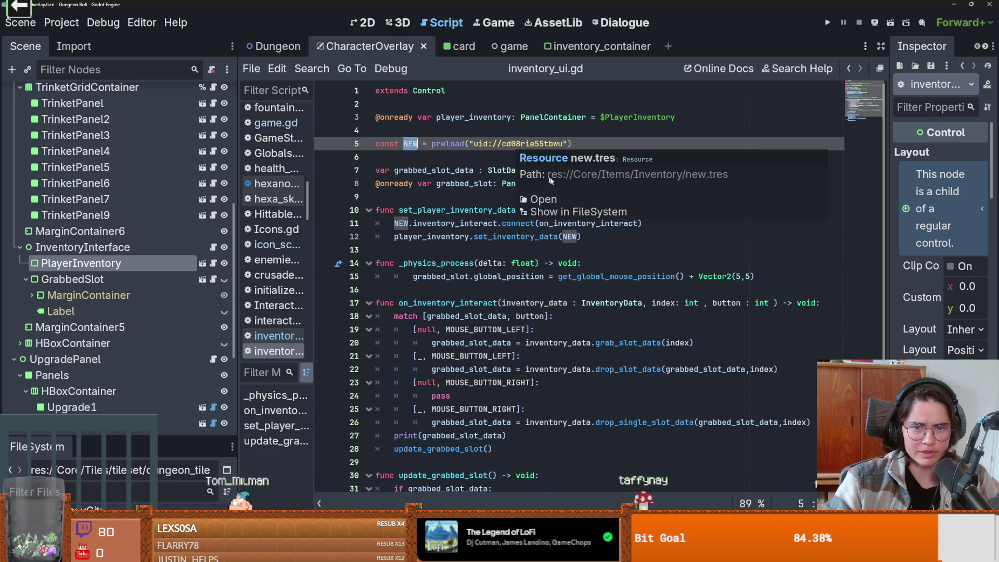
pyautogui.click(561, 213)
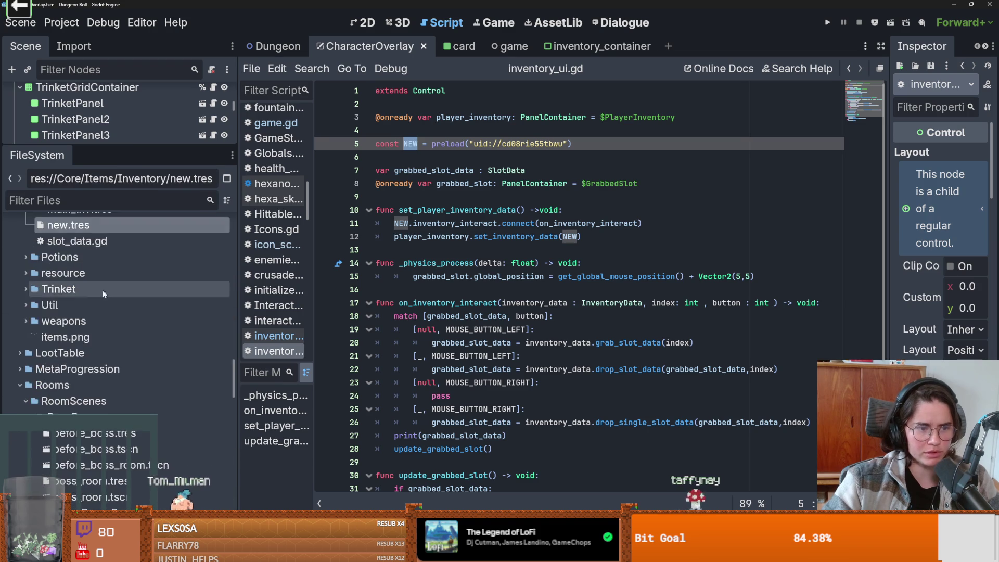
pyautogui.moveTo(888, 251); pyautogui.dragTo(618, 250)
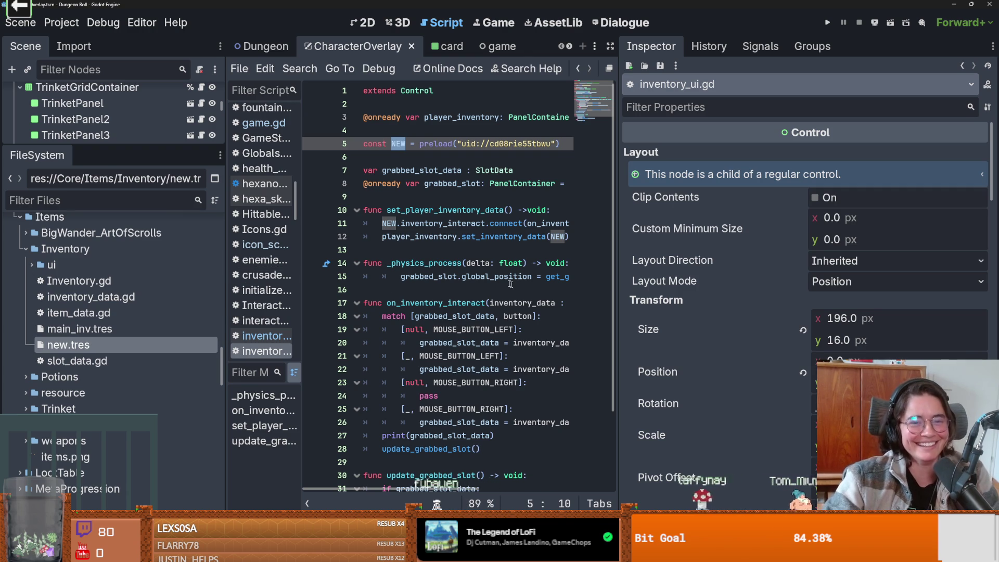
# - Open new.tres and inspect slot 1's SlotData contents
pyautogui.click(78, 329)
pyautogui.doubleClick(79, 345)
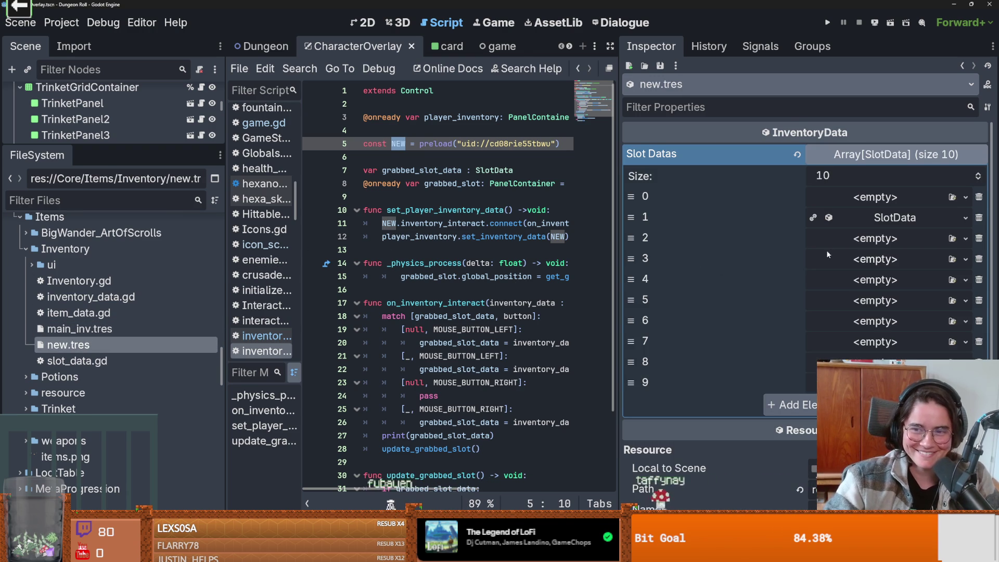
pyautogui.click(893, 219)
pyautogui.click(893, 218)
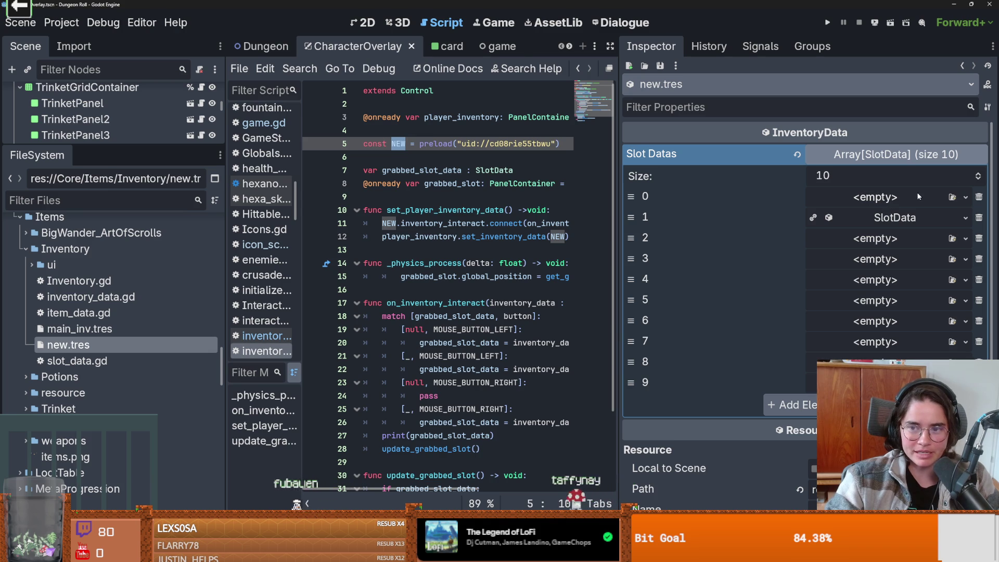
# - Give slot 0 a new SlotData with GodfreysHelmet.tres as its item, then run the project
pyautogui.click(956, 197)
pyautogui.click(934, 227)
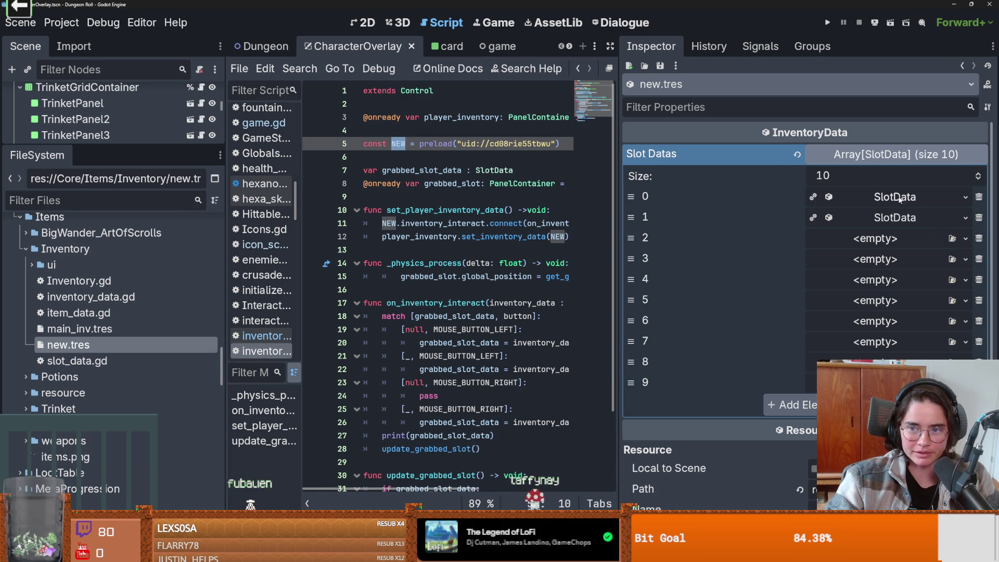
pyautogui.click(977, 219)
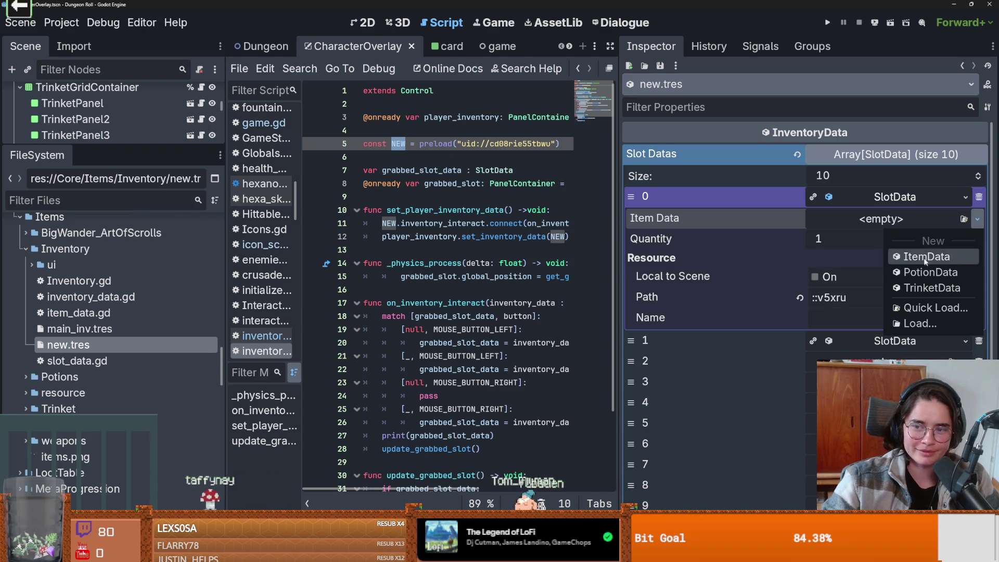
pyautogui.click(921, 311)
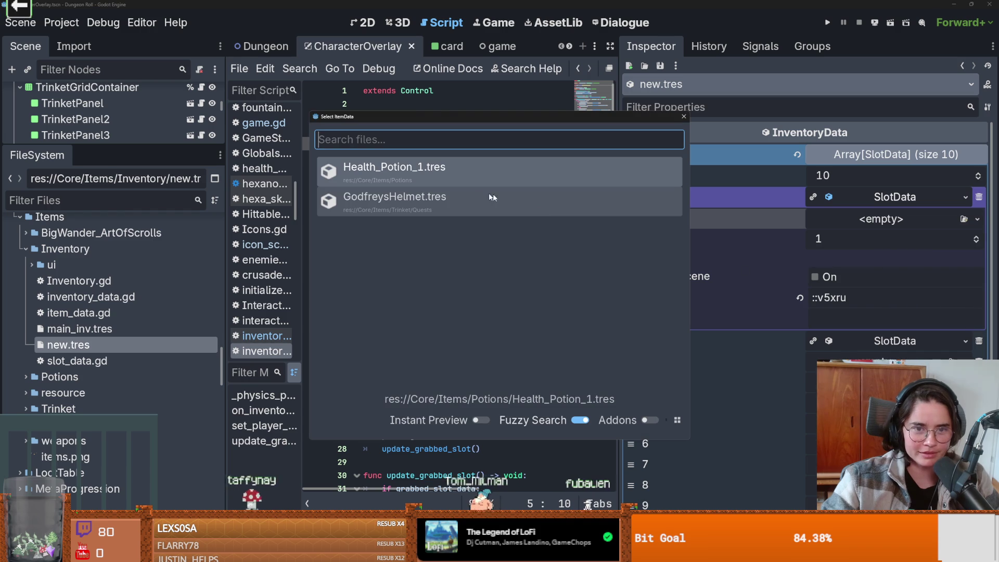
pyautogui.click(416, 198)
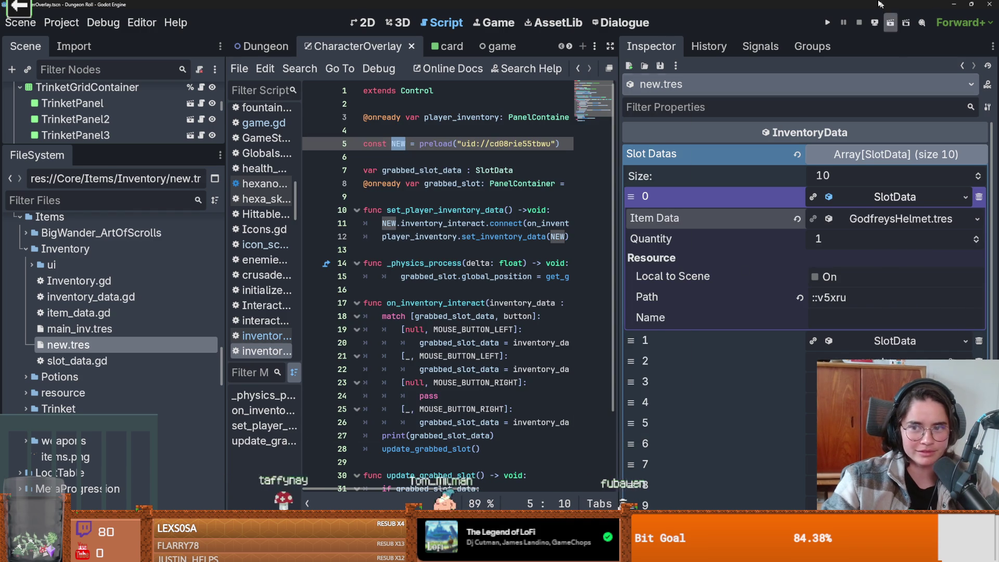
pyautogui.click(828, 23)
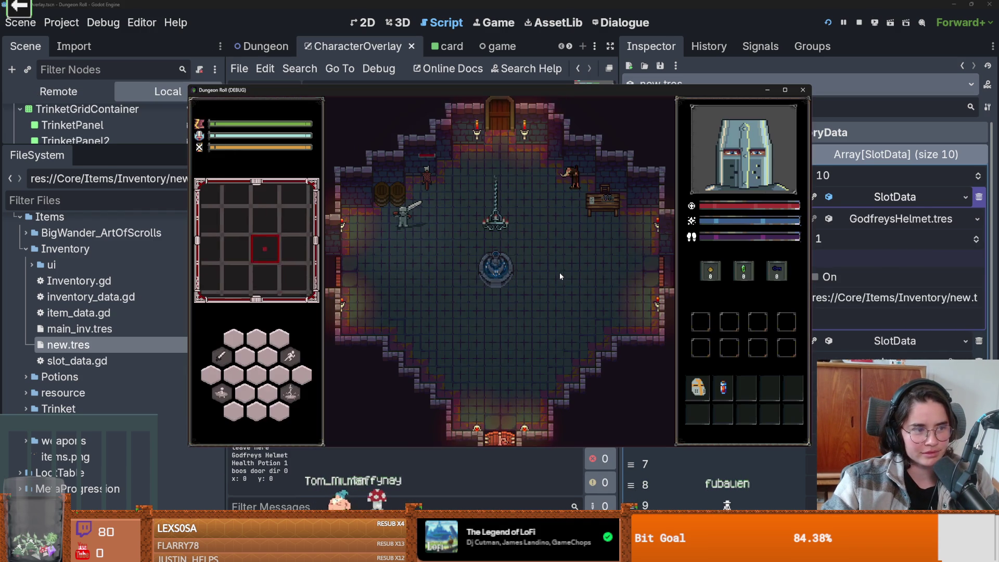
# - Move Godfreys Helmet and the health potion between slots, carry the helmet to the portrait, then stop the game
pyautogui.click(699, 389)
pyautogui.click(723, 389)
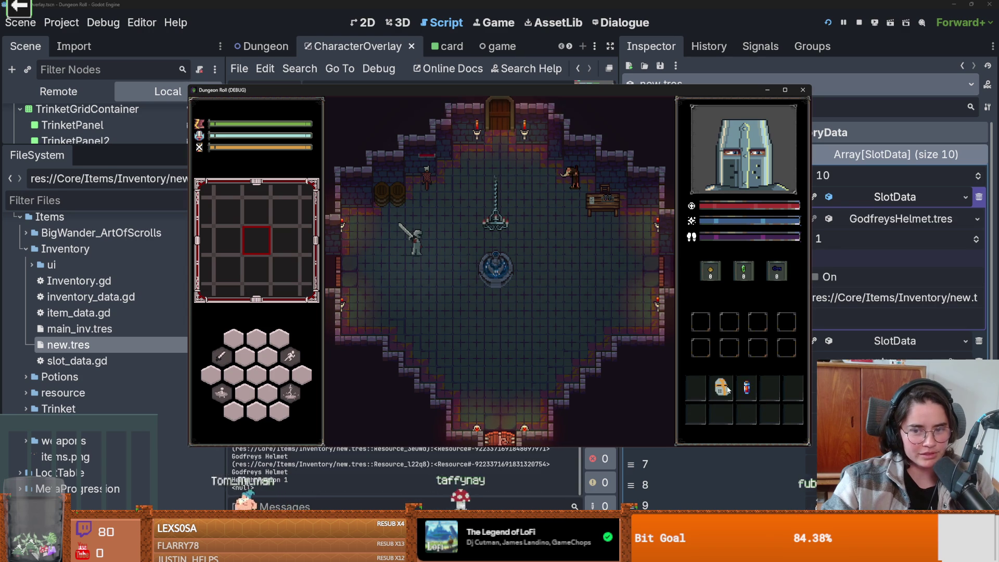
pyautogui.click(747, 389)
pyautogui.click(721, 389)
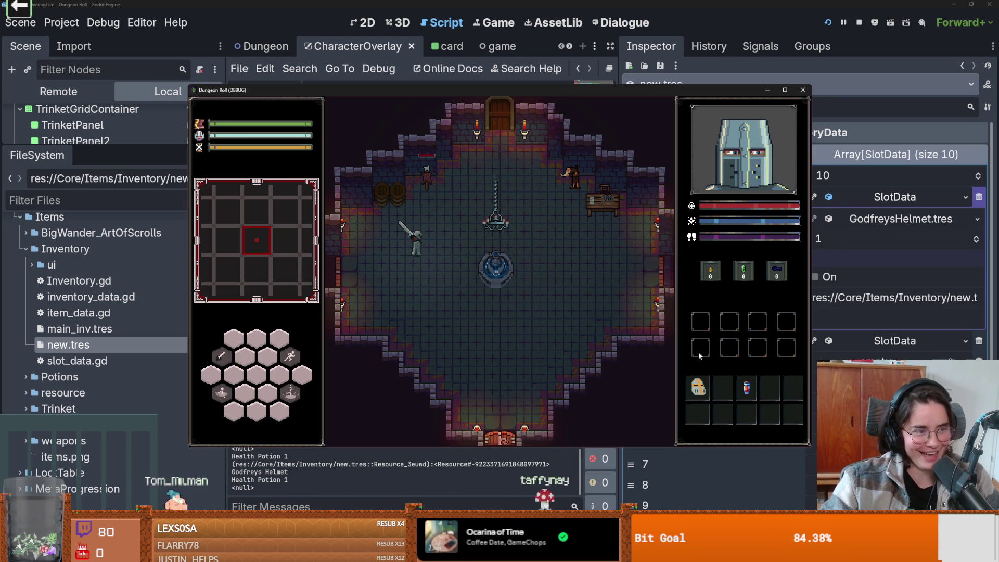
pyautogui.moveTo(707, 393); pyautogui.dragTo(721, 391)
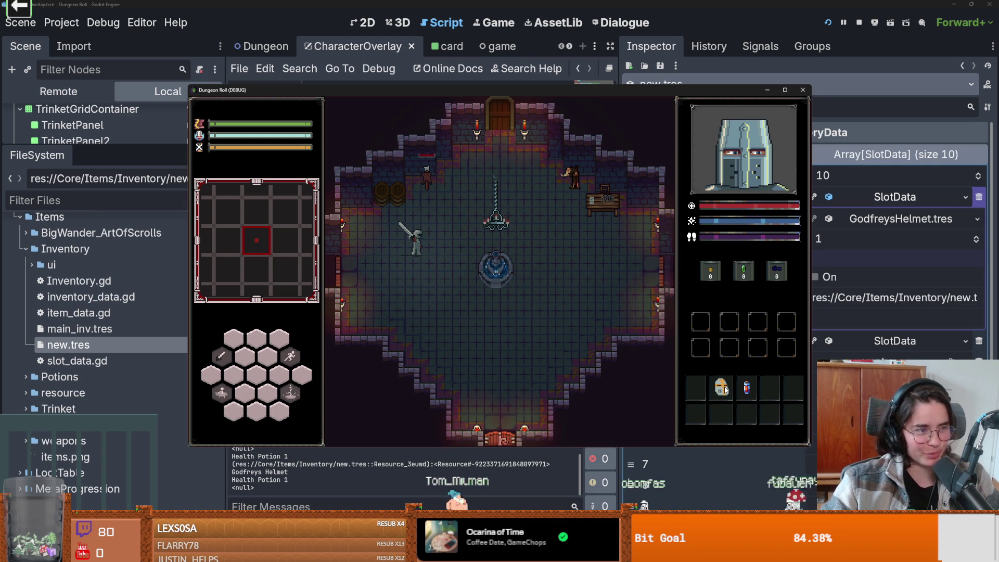
pyautogui.moveTo(726, 384); pyautogui.dragTo(806, 104)
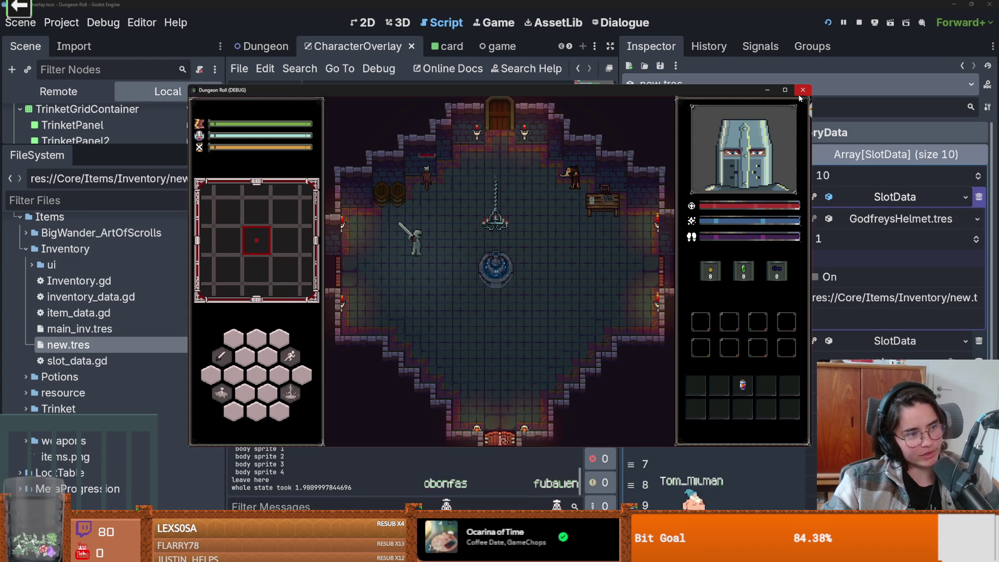
pyautogui.moveTo(765, 135); pyautogui.dragTo(770, 125)
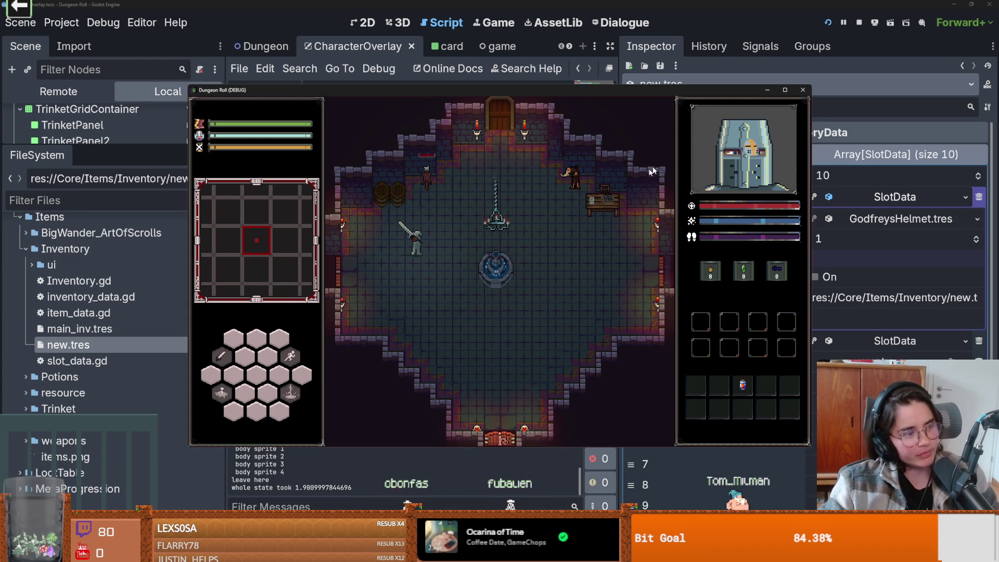
pyautogui.click(803, 90)
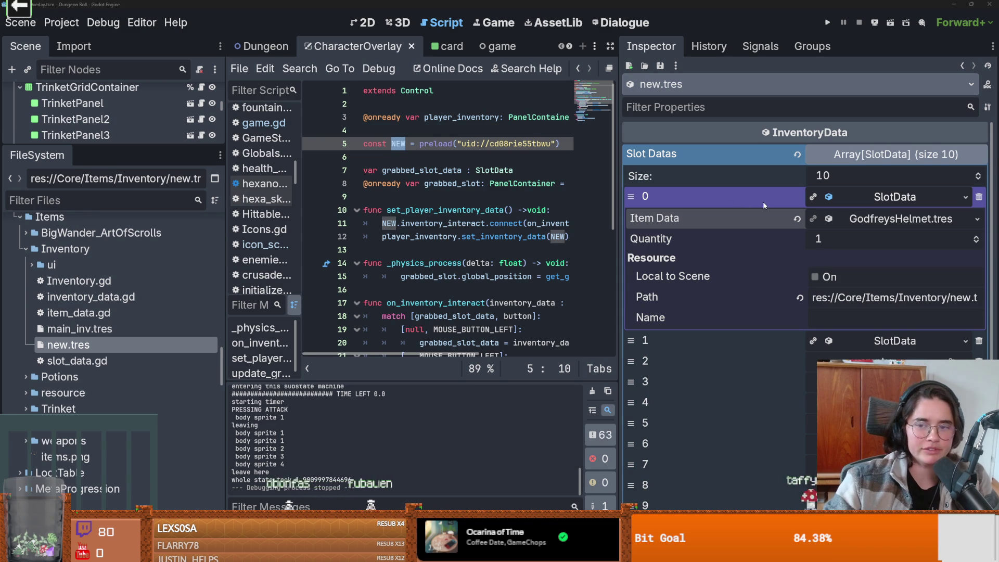
# - Open the slot's item data Load chooser, then dismiss it
pyautogui.click(902, 219)
pyautogui.click(976, 218)
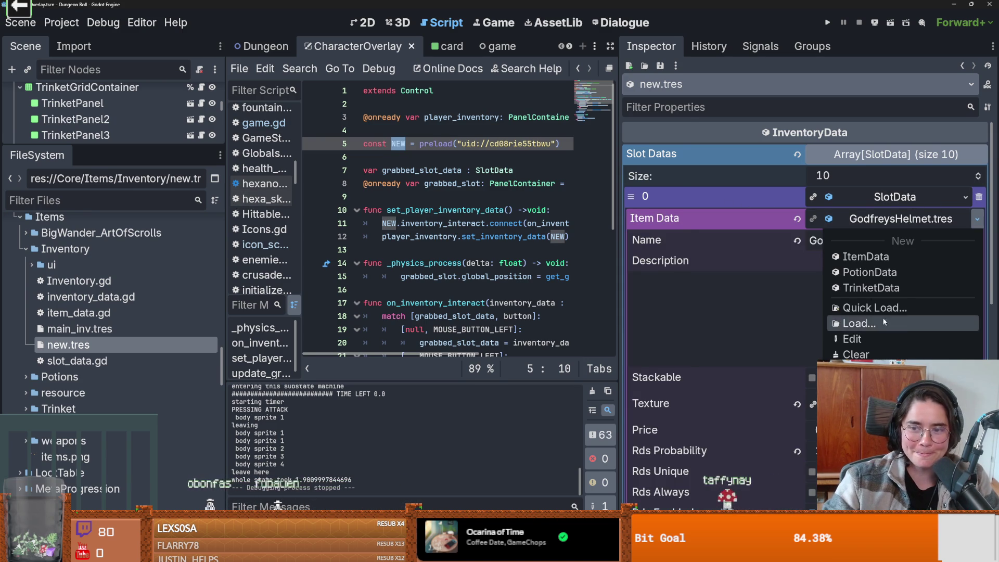
pyautogui.click(858, 323)
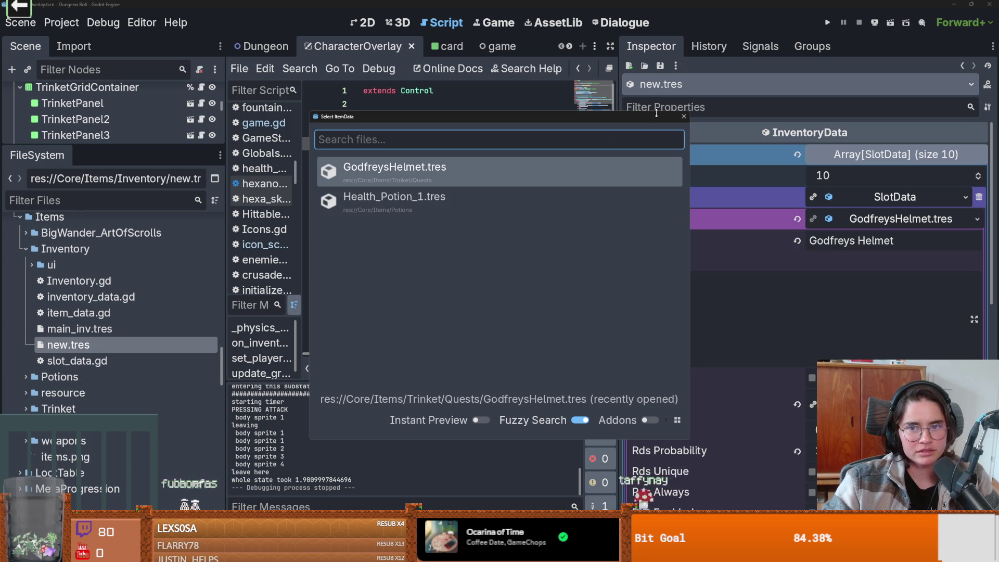
pyautogui.click(685, 117)
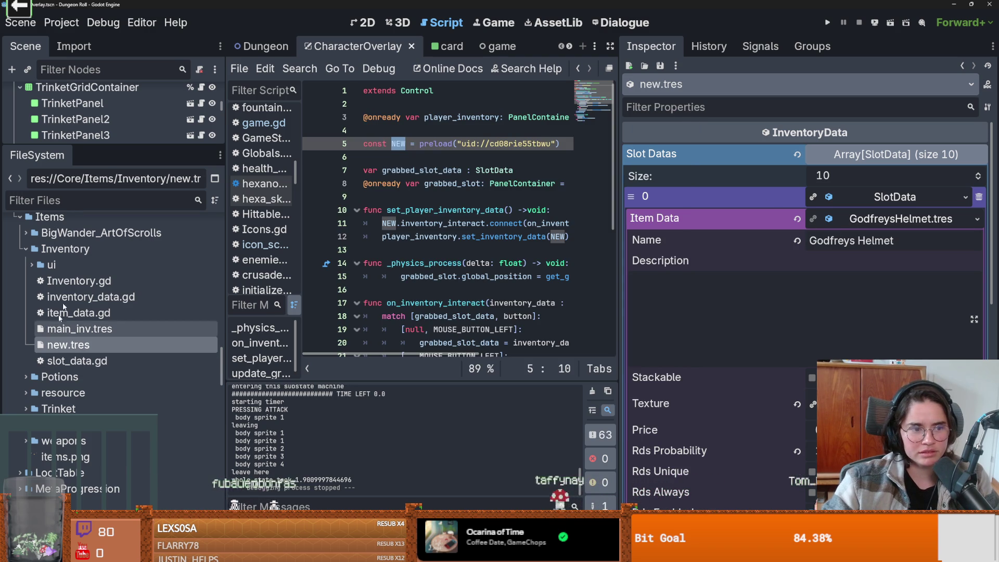
# - Filter project files by 'item', browse the folders, and drag Coin.tres onto the slot's item data
pyautogui.click(95, 206)
pyautogui.write('item')
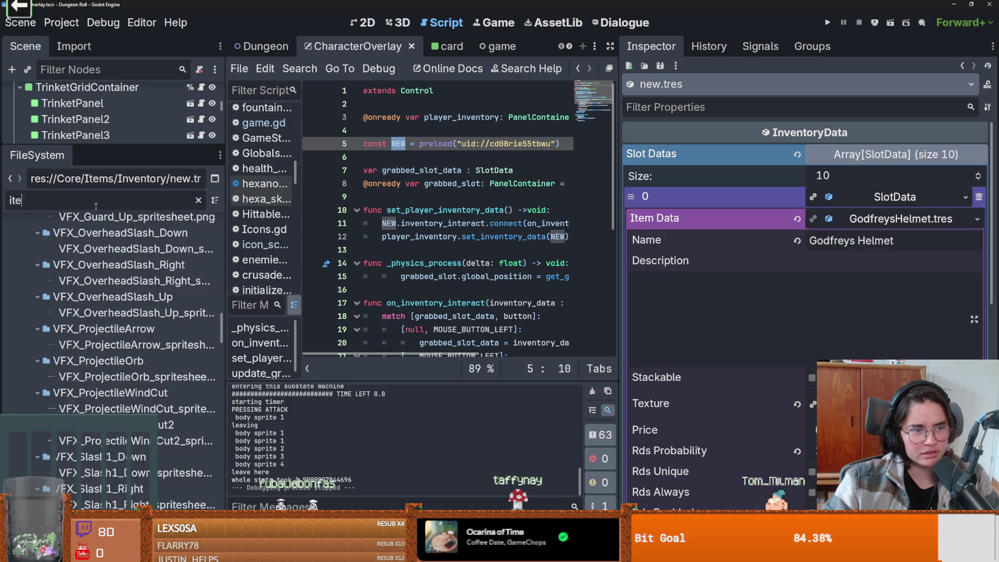
pyautogui.scroll(15, 158, 384)
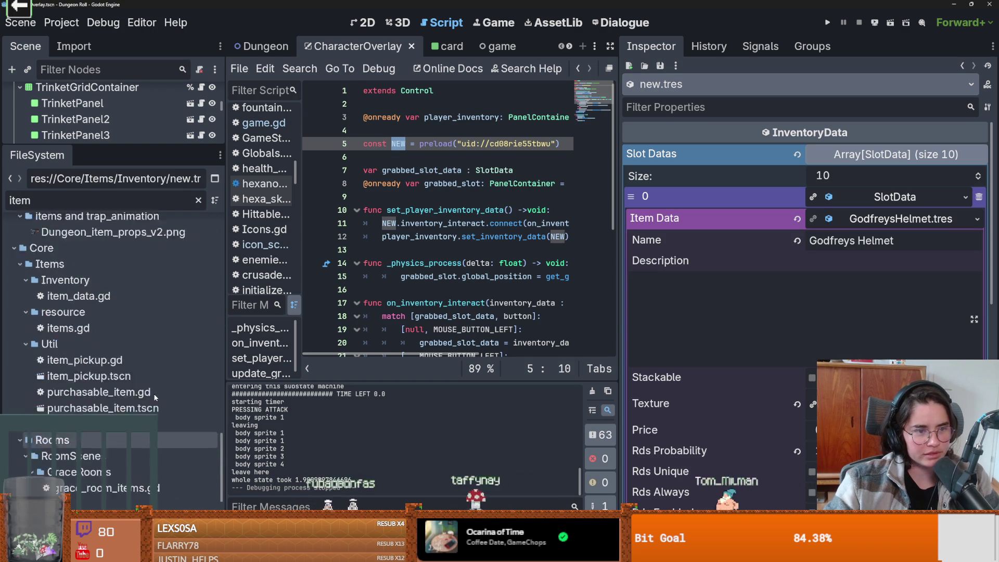
pyautogui.scroll(-15, 149, 390)
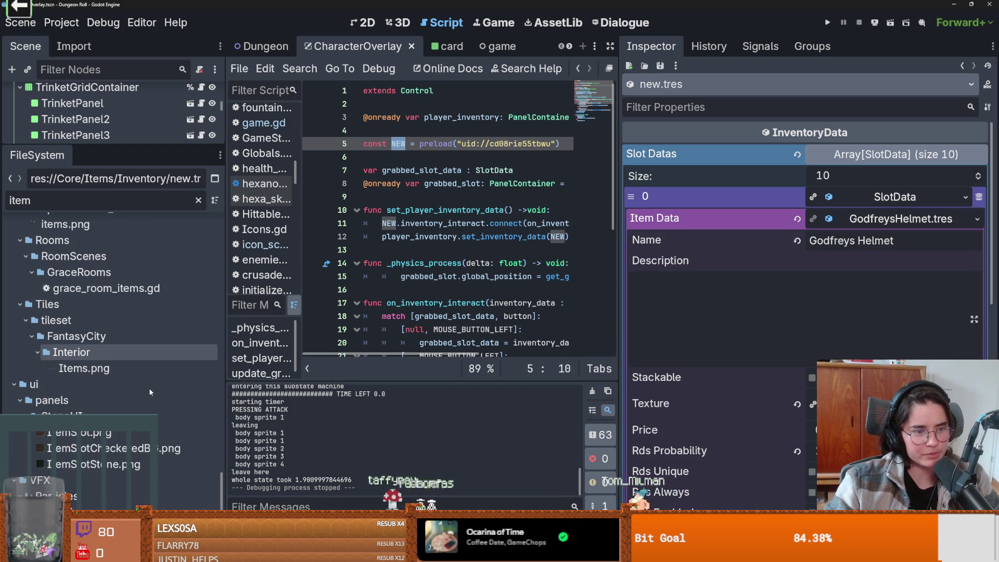
pyautogui.scroll(10, 149, 390)
pyautogui.scroll(-5, 150, 392)
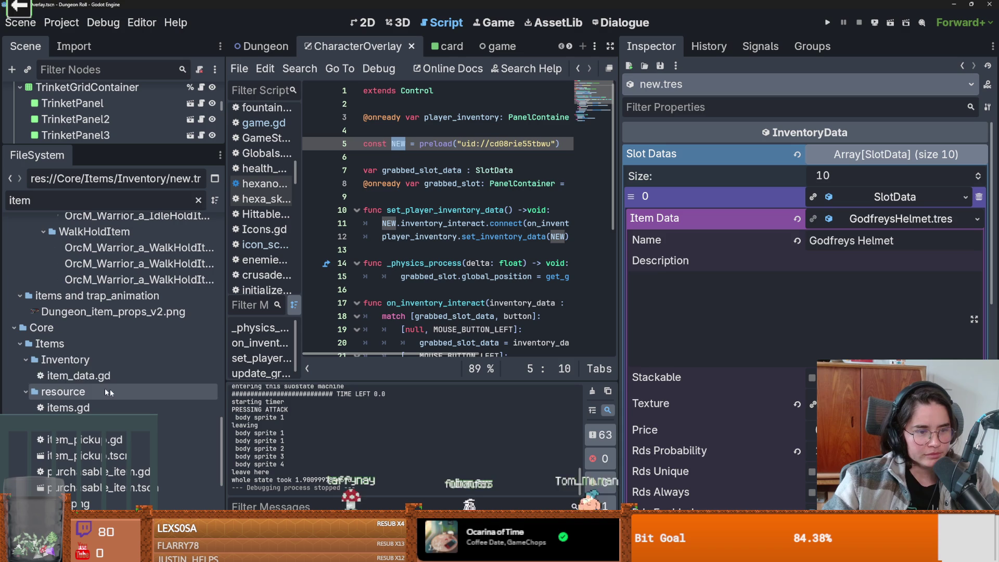
pyautogui.click(78, 359)
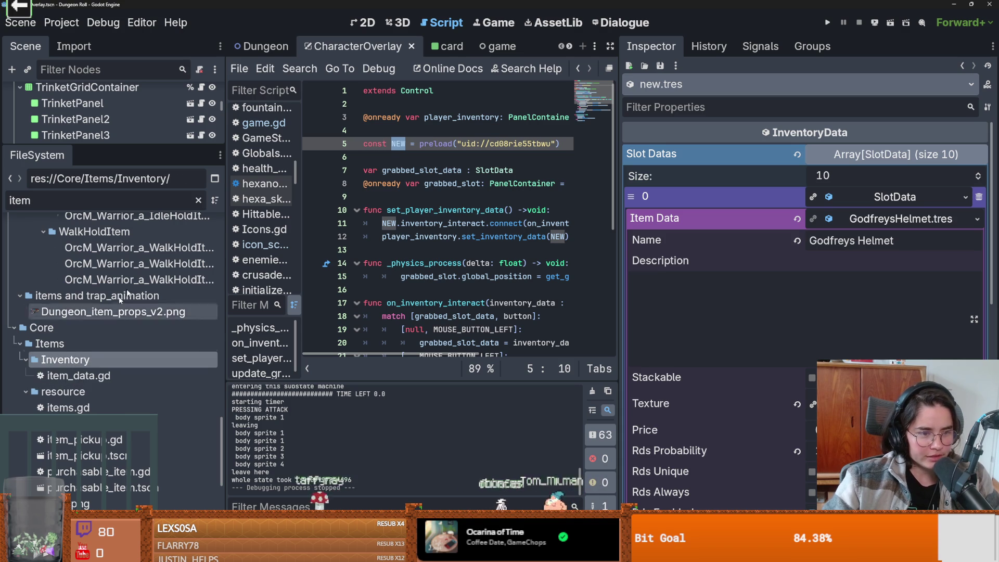
pyautogui.click(198, 200)
pyautogui.scroll(-5, 104, 312)
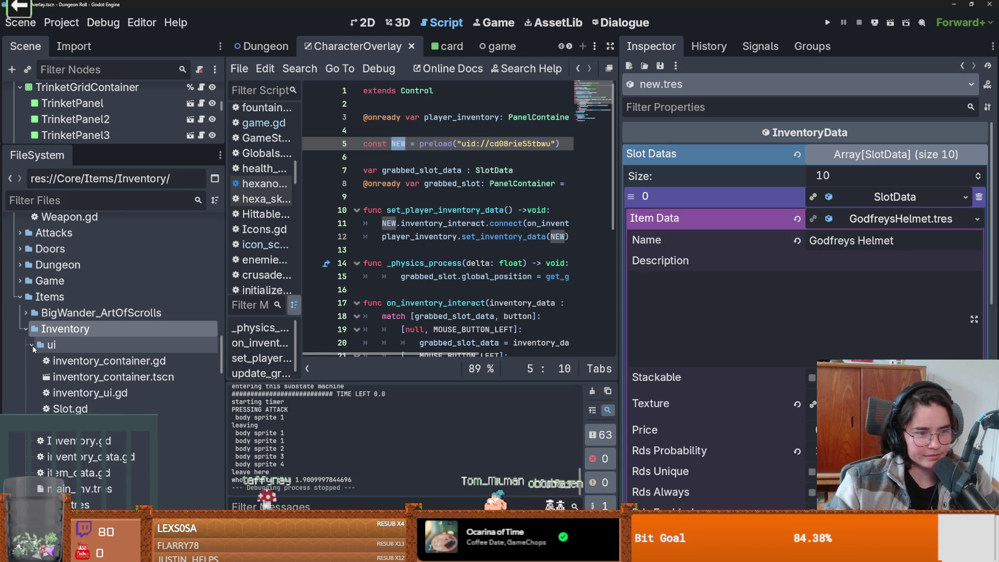
pyautogui.scroll(-3, 47, 354)
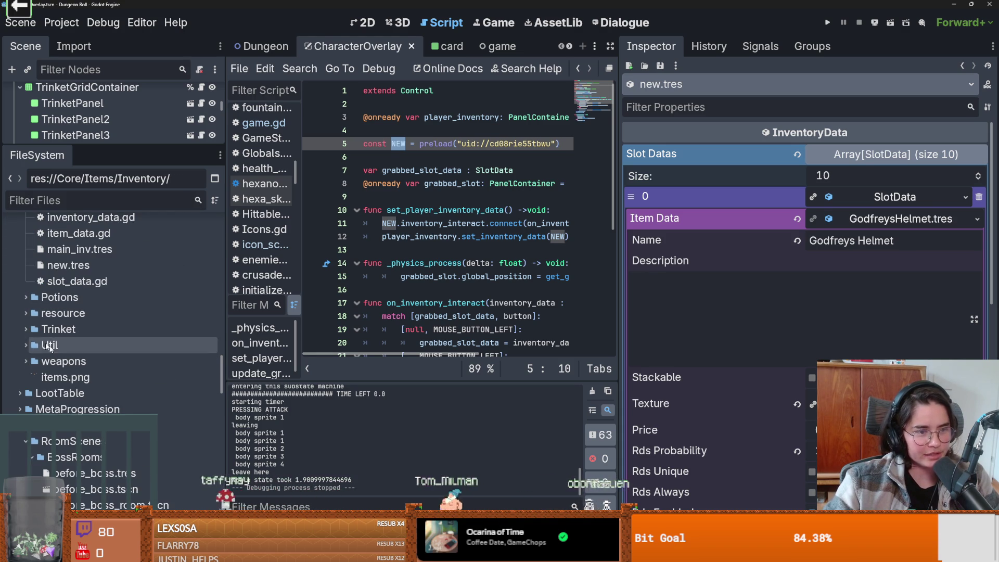
pyautogui.click(26, 313)
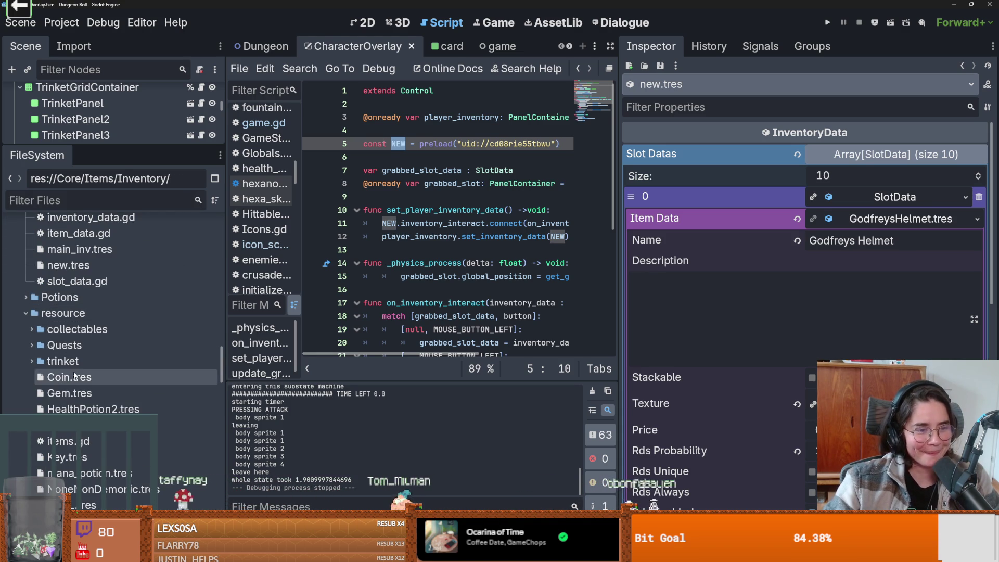
pyautogui.moveTo(68, 376)
pyautogui.mouseDown()
pyautogui.moveTo(827, 221)
pyautogui.moveTo(893, 225)
pyautogui.mouseUp()
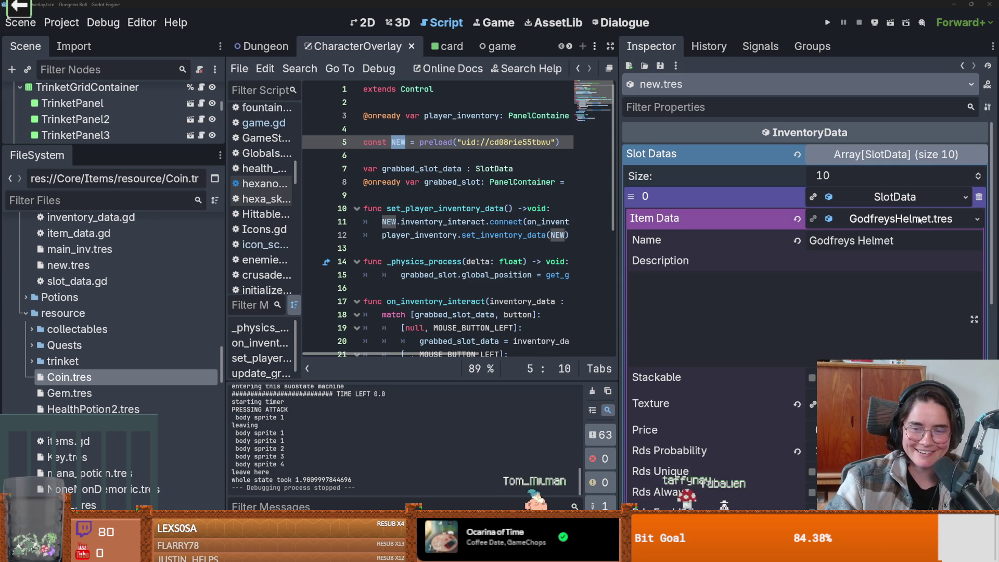
# - Reveal GodfreysHelmet.tres and compare its properties with Key.tres
pyautogui.click(977, 218)
pyautogui.click(832, 499)
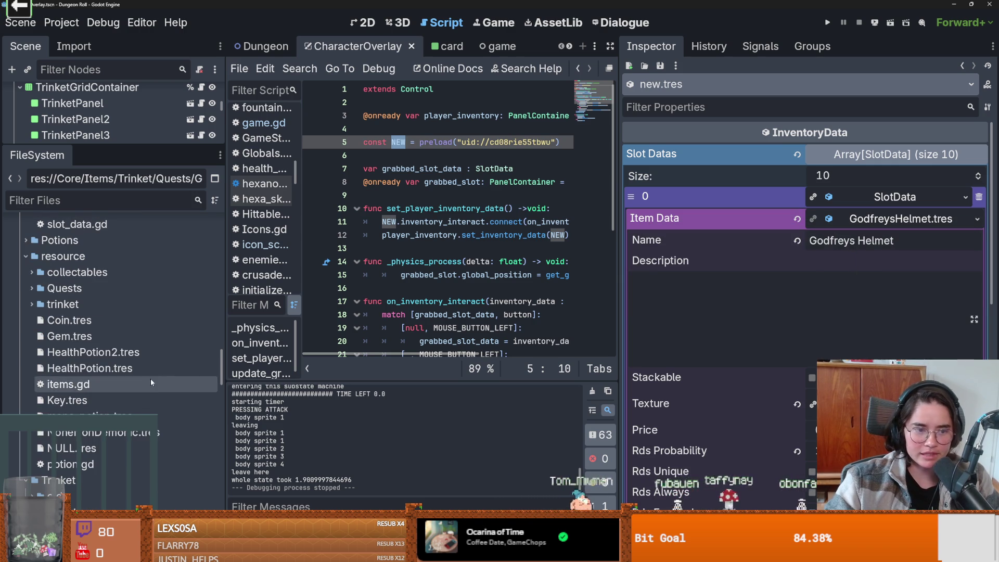
pyautogui.click(104, 409)
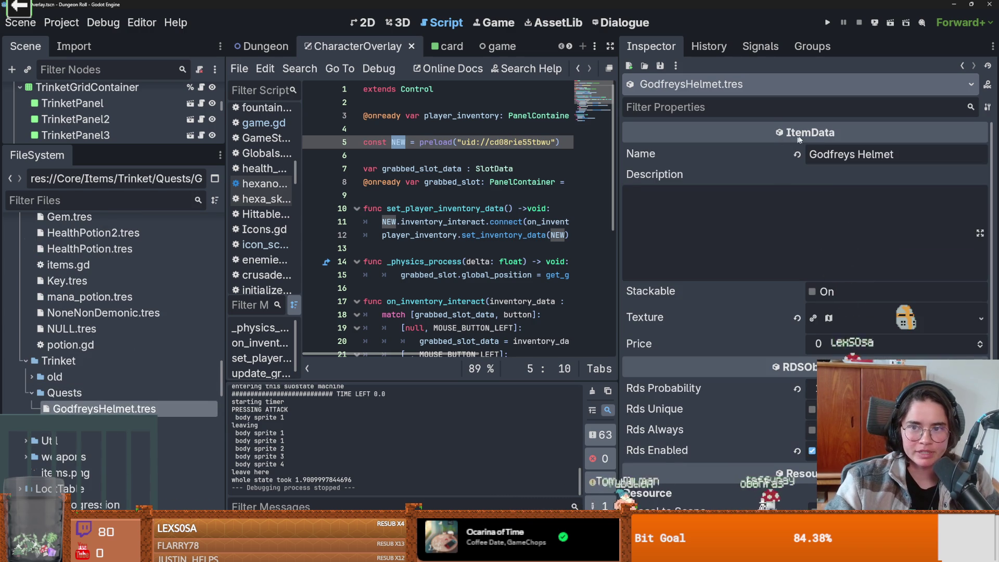
pyautogui.click(67, 281)
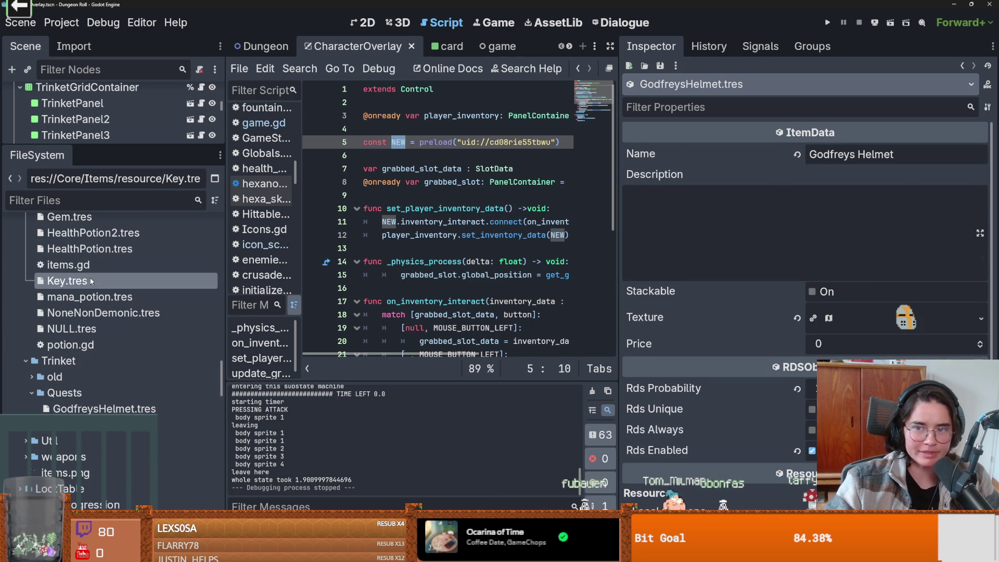
pyautogui.click(77, 408)
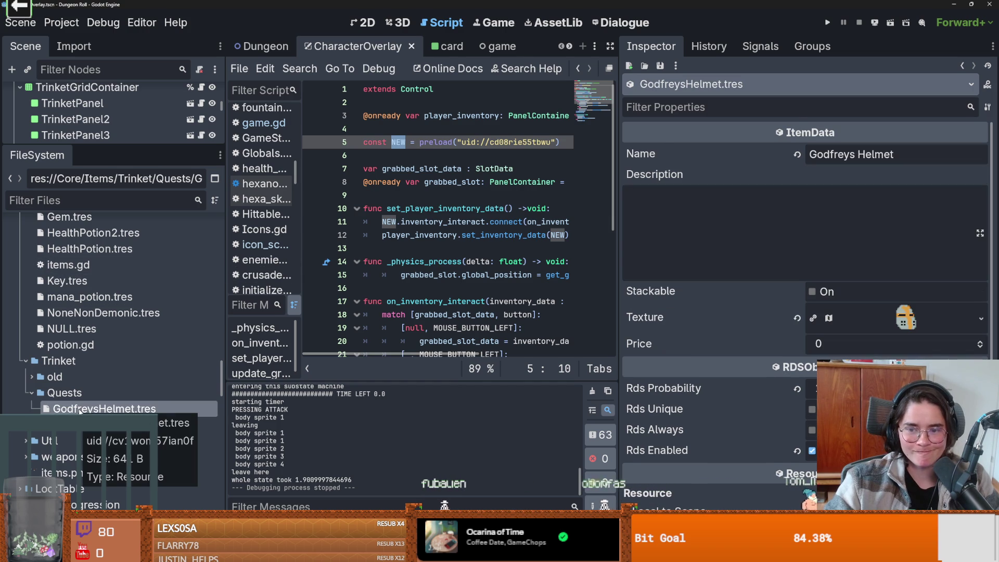
# - Inspect the mana_potion, Gem, Coin, HealthPotion2 and HealthPotion item resources
pyautogui.click(79, 297)
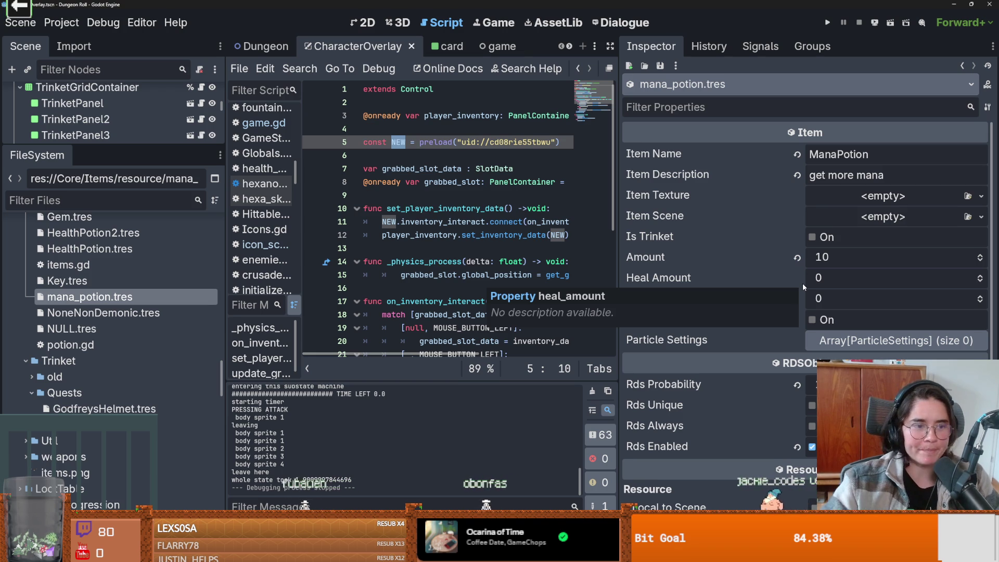
pyautogui.scroll(4, 114, 298)
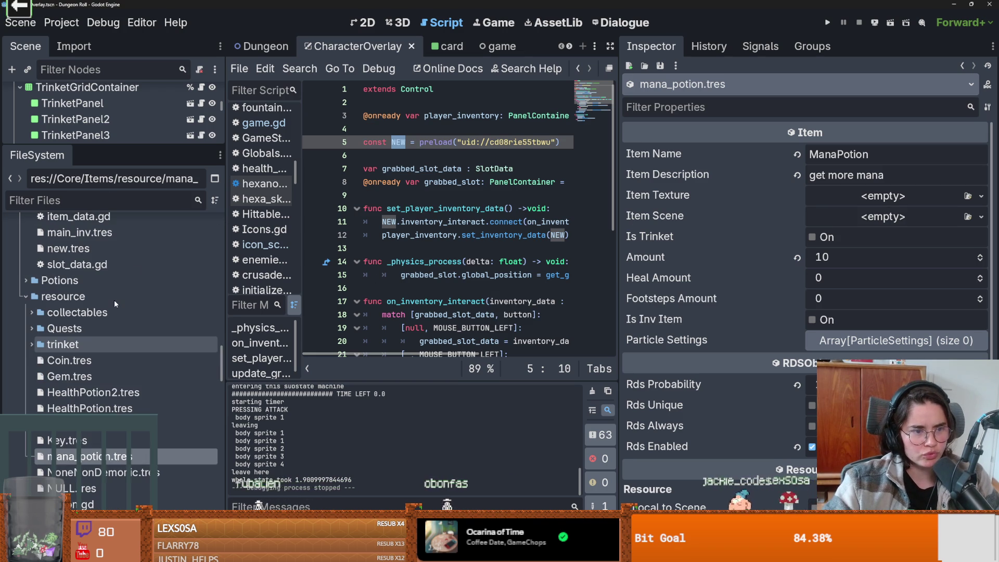
pyautogui.click(85, 332)
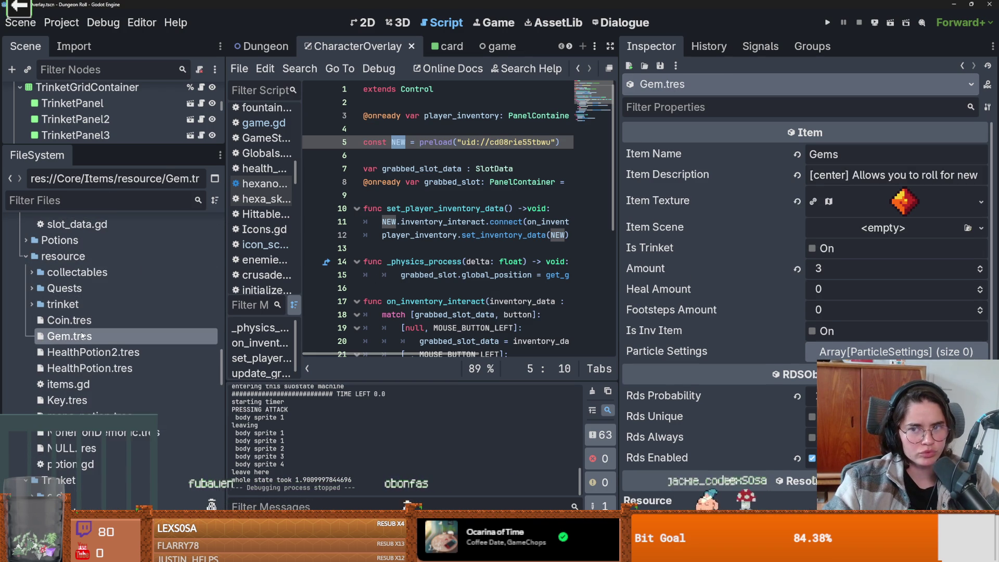
pyautogui.click(86, 326)
pyautogui.click(86, 336)
pyautogui.click(94, 352)
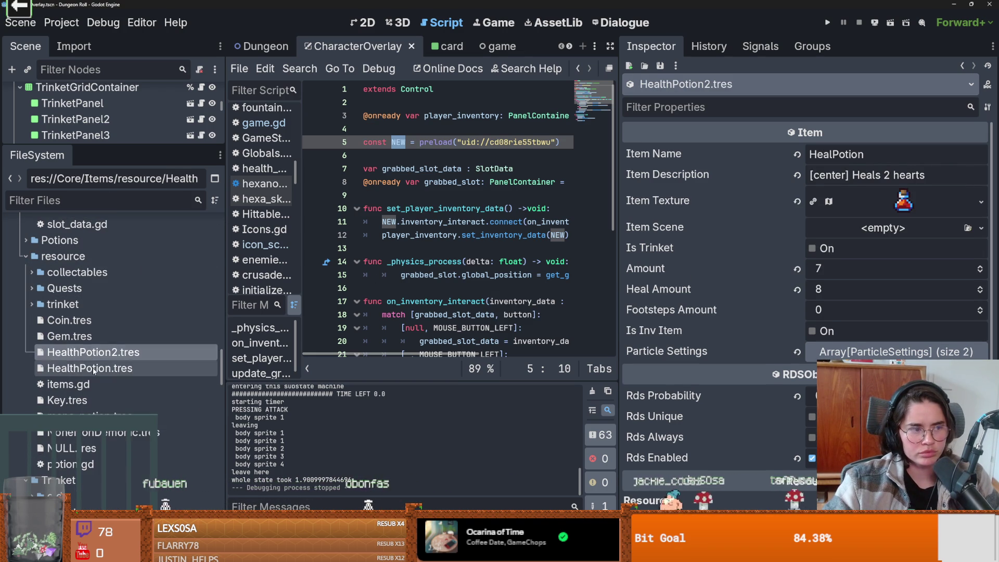
pyautogui.click(101, 368)
pyautogui.scroll(-2, 105, 377)
pyautogui.scroll(-4, 106, 376)
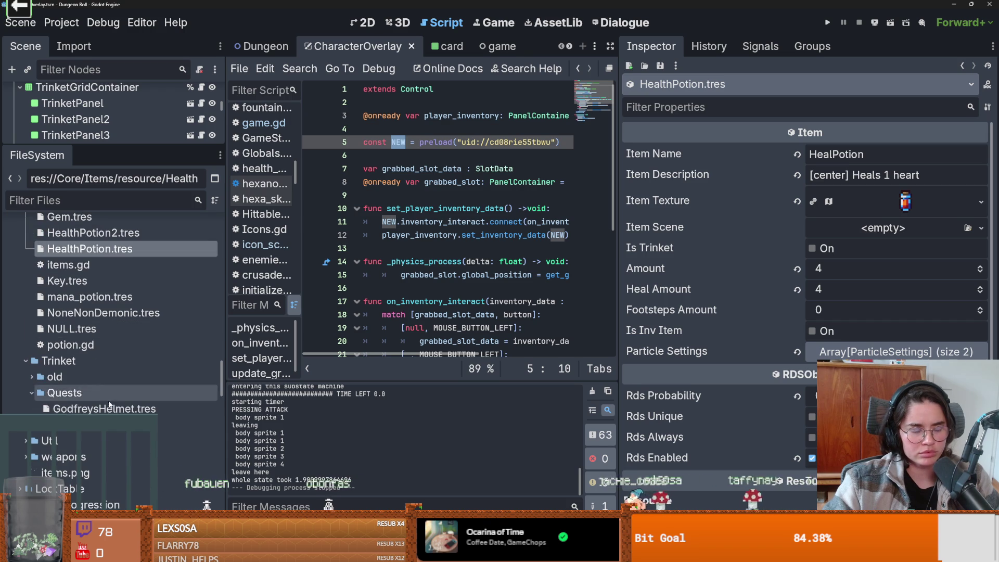
# - Reset GodfreysHelmet.tres's Texture to empty and save
pyautogui.click(104, 409)
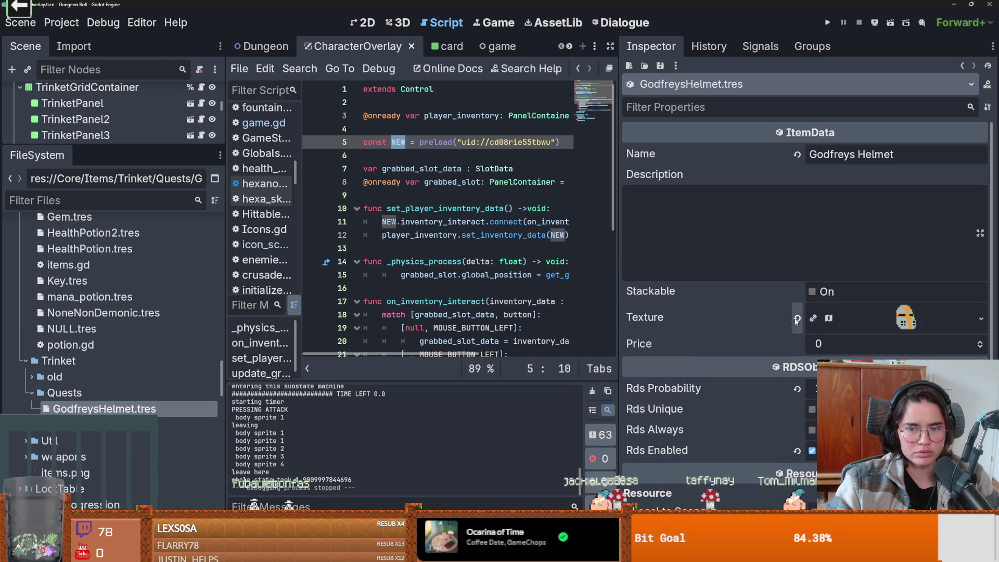
pyautogui.click(866, 312)
pyautogui.hotkey('ctrl', 's')
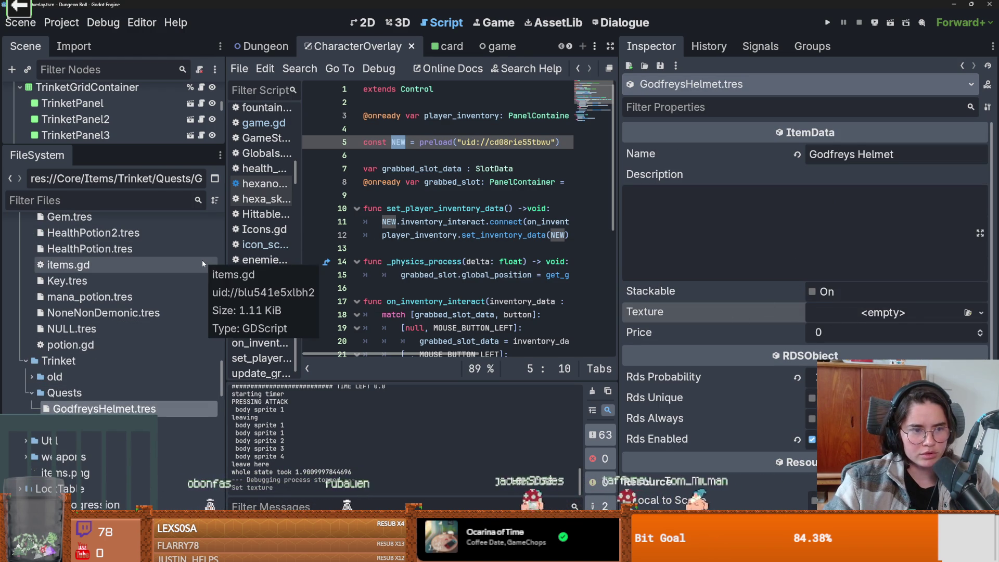
# - Save, then reveal the line 5 preloaded resource new.tres in the project files
pyautogui.moveTo(618, 247); pyautogui.dragTo(706, 248)
pyautogui.hotkey('ctrl', 's')
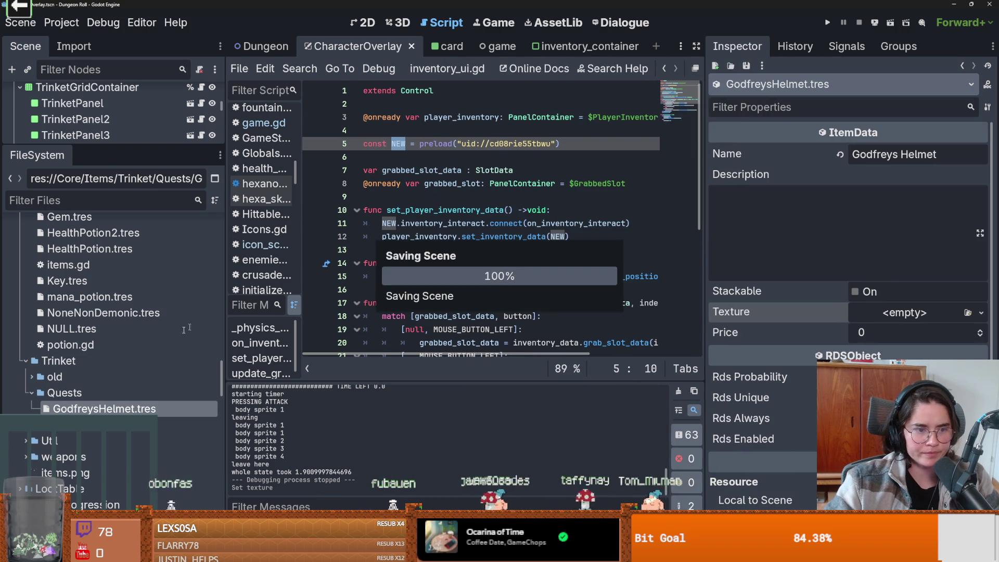
pyautogui.scroll(5, 108, 320)
pyautogui.click(487, 143)
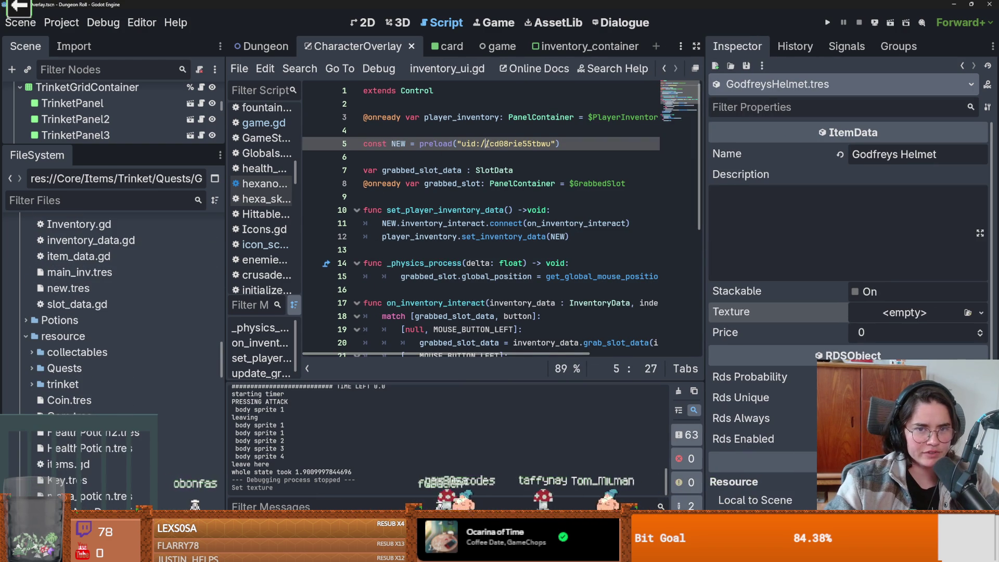
pyautogui.moveTo(500, 145)
pyautogui.click(474, 210)
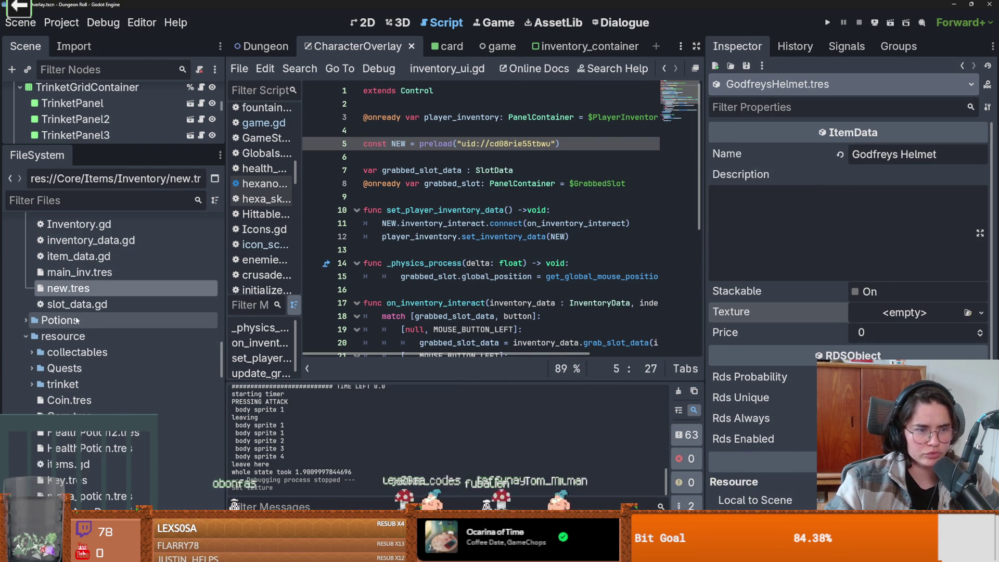
# - Compare the slot data of new.tres and main_inv.tres, including main_inv's Items dictionary
pyautogui.click(72, 288)
pyautogui.click(79, 272)
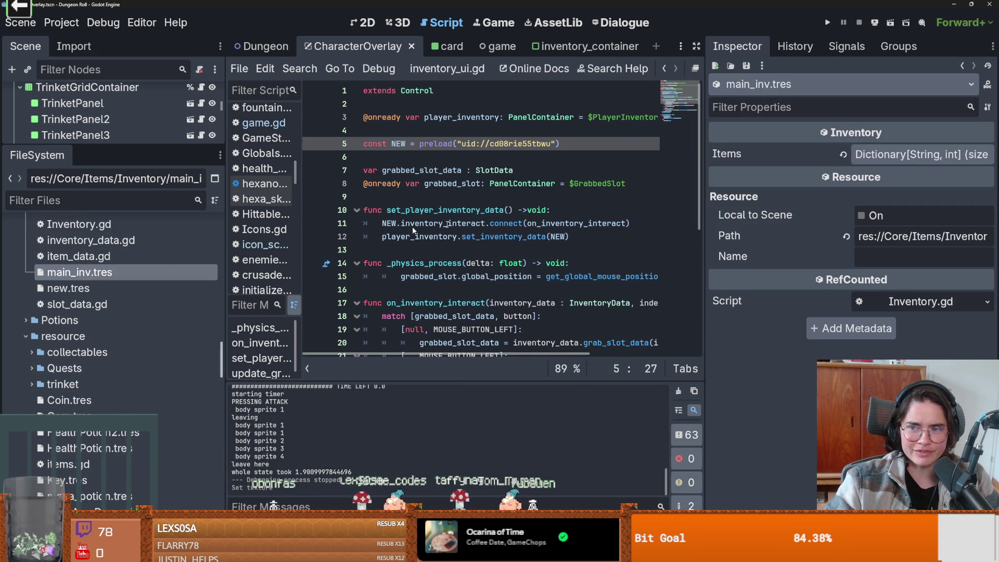
pyautogui.click(883, 155)
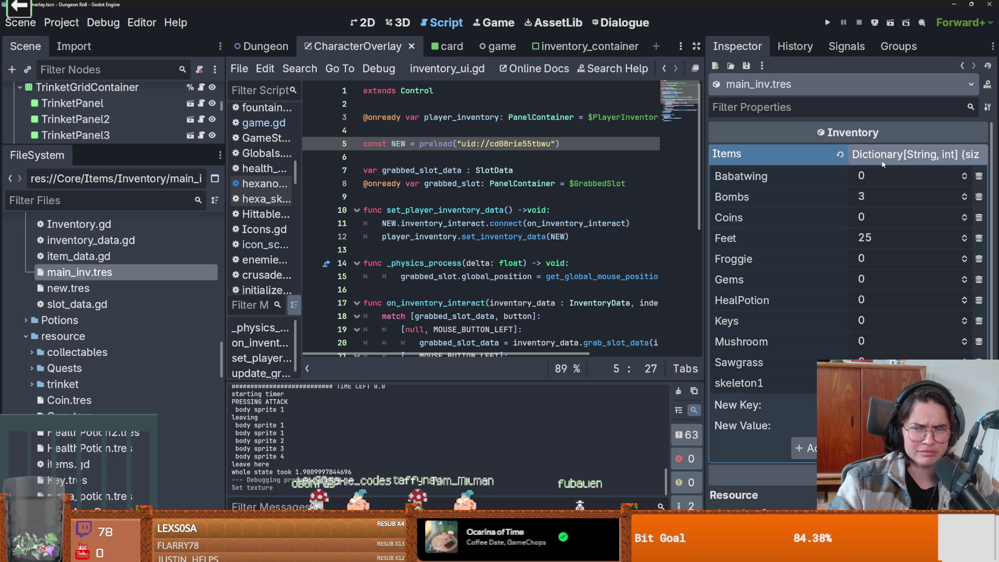
pyautogui.click(882, 162)
pyautogui.click(80, 286)
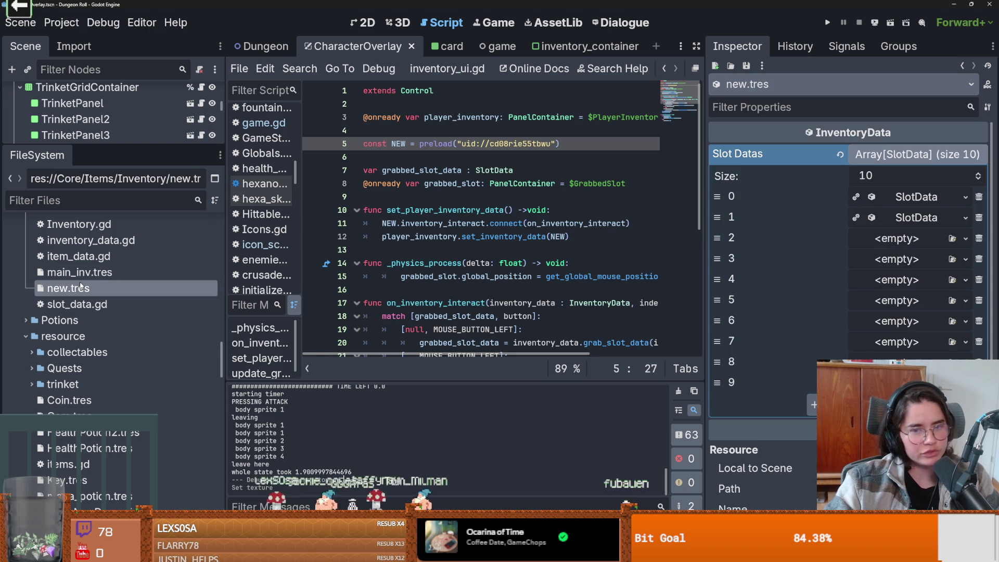
# - Rename new.tres to inventory.tres
pyautogui.rightClick(81, 286)
pyautogui.click(104, 412)
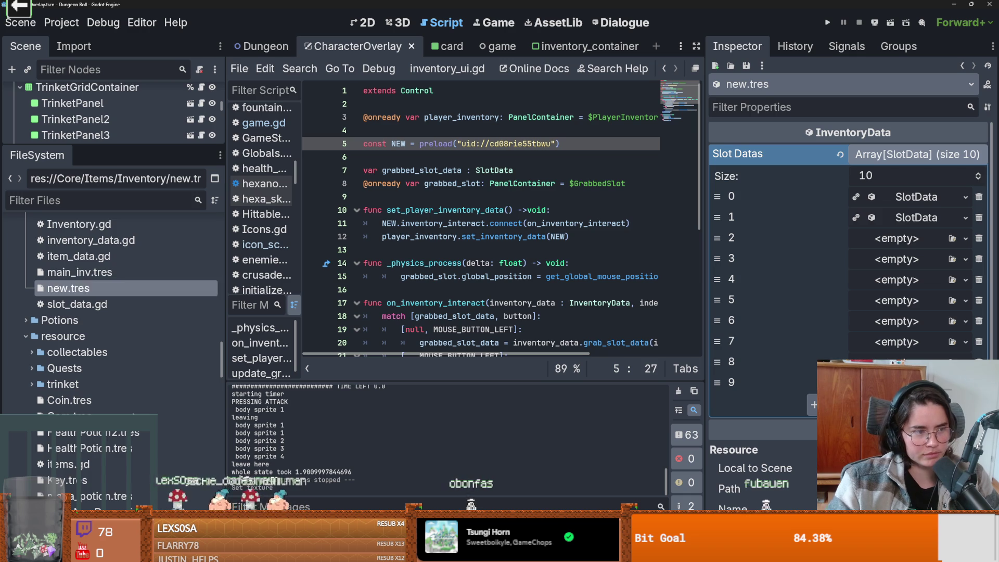
pyautogui.click(568, 146)
# - Replace the old NEW preload line with a constant preloading inventory.tres
pyautogui.hotkey('shift', 'Home')
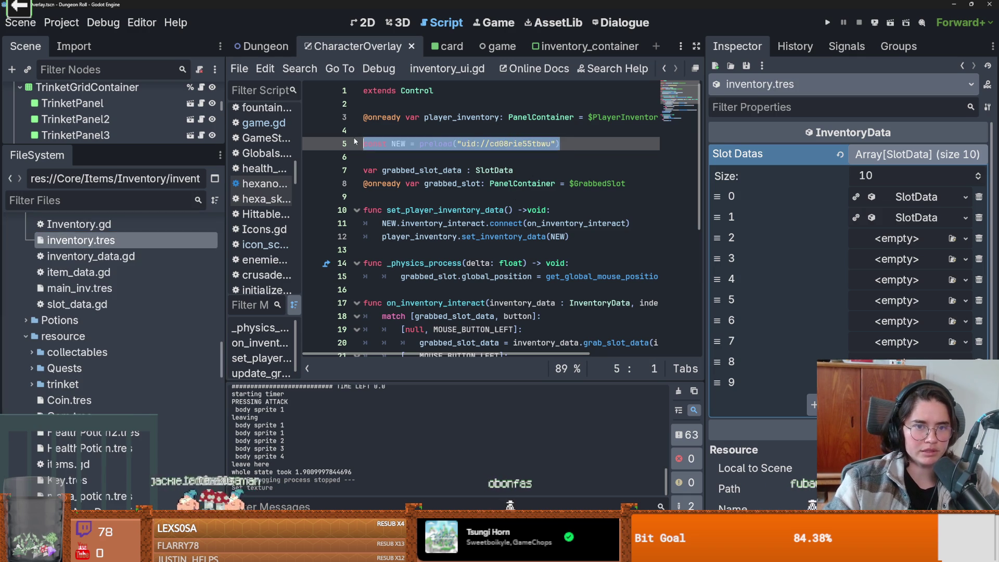
pyautogui.press('BackSpace')
pyautogui.moveTo(80, 240); pyautogui.dragTo(398, 147)
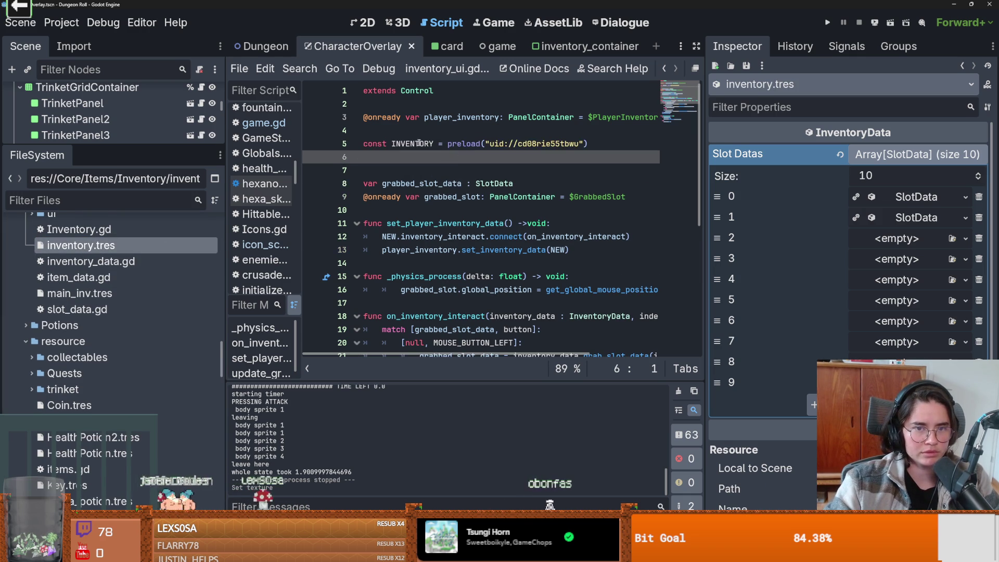
# - Rename NEW to INVENTORY where it is used and save the script
pyautogui.doubleClick(388, 236)
pyautogui.write('INVENTORY')
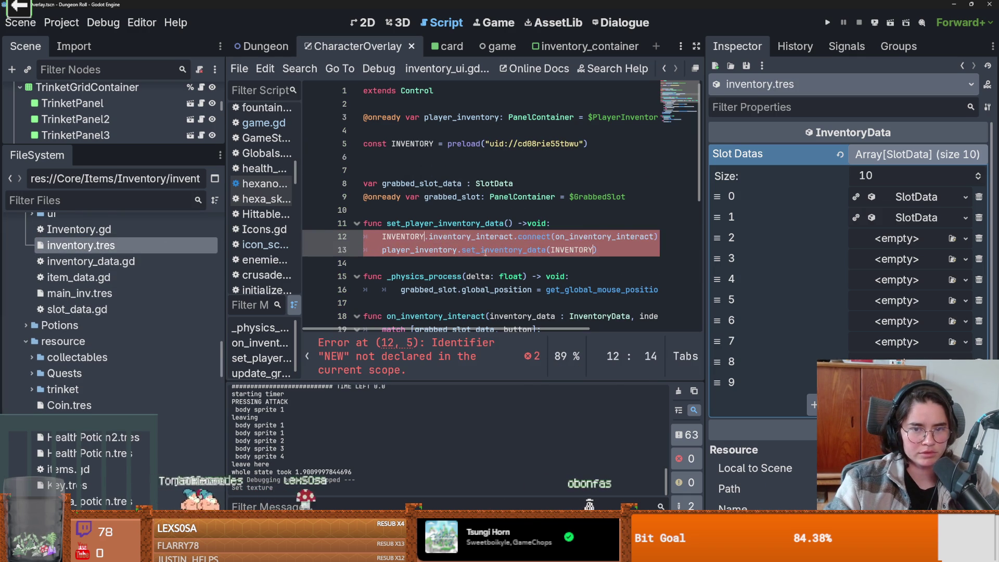
pyautogui.scroll(-6, 499, 253)
pyautogui.hotkey('ctrl', 's')
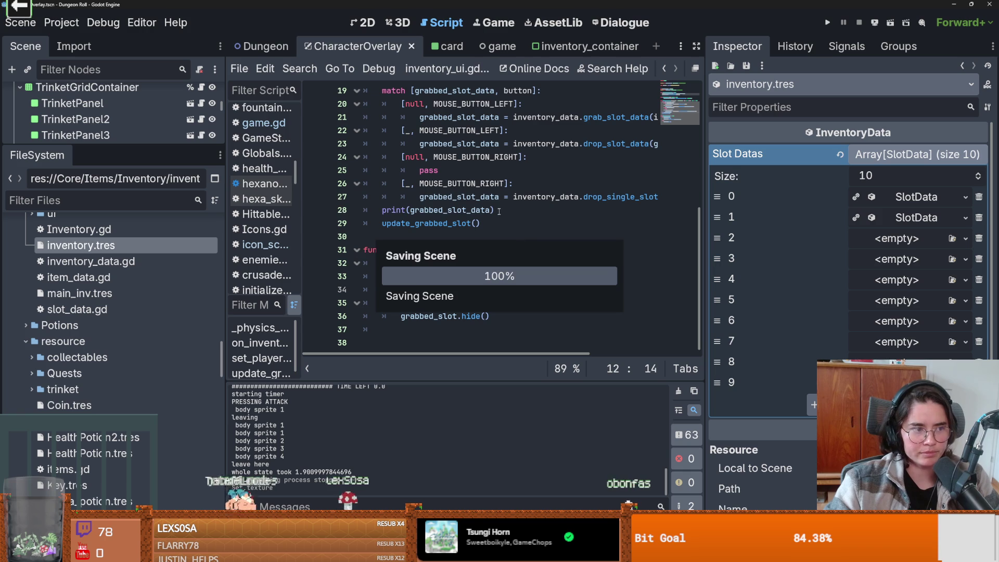
pyautogui.click(498, 211)
pyautogui.scroll(2, 433, 257)
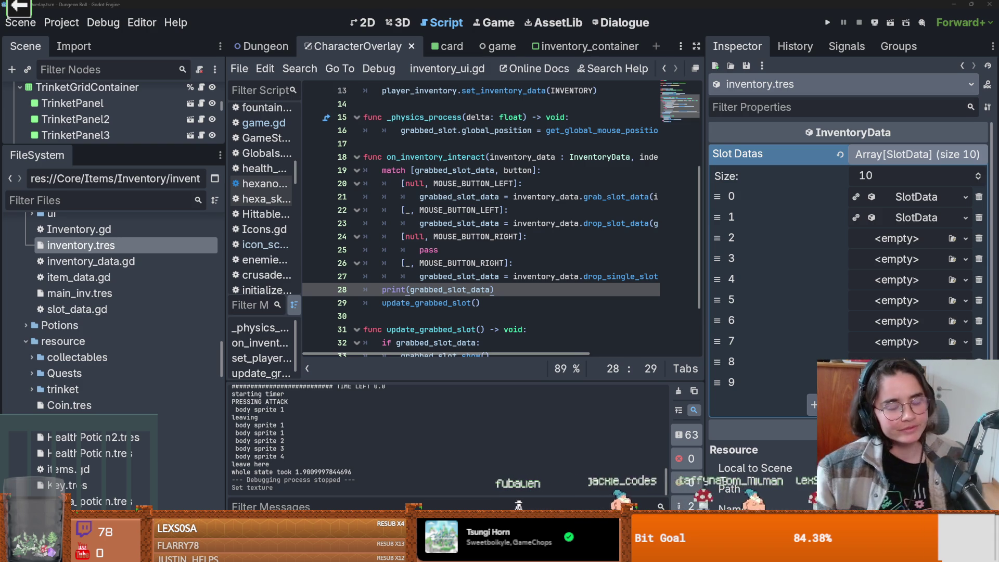
# - Check the MOUSE_BUTTON_RIGHT match case, save, and widen the code area toward the Inspector
pyautogui.click(463, 237)
pyautogui.hotkey('ctrl', 's')
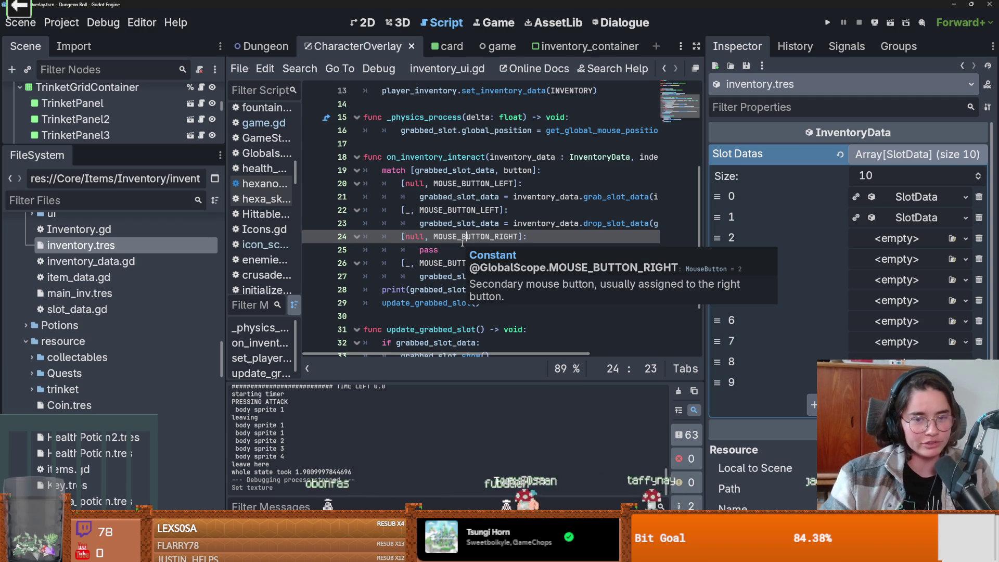
pyautogui.click(462, 240)
pyautogui.hotkey('ctrl', 's')
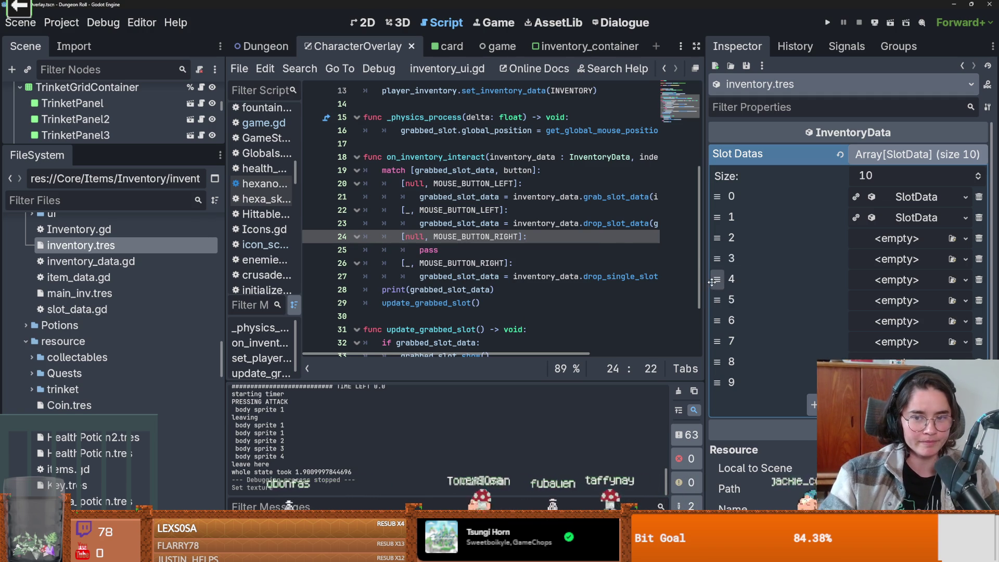
pyautogui.moveTo(704, 284); pyautogui.dragTo(740, 284)
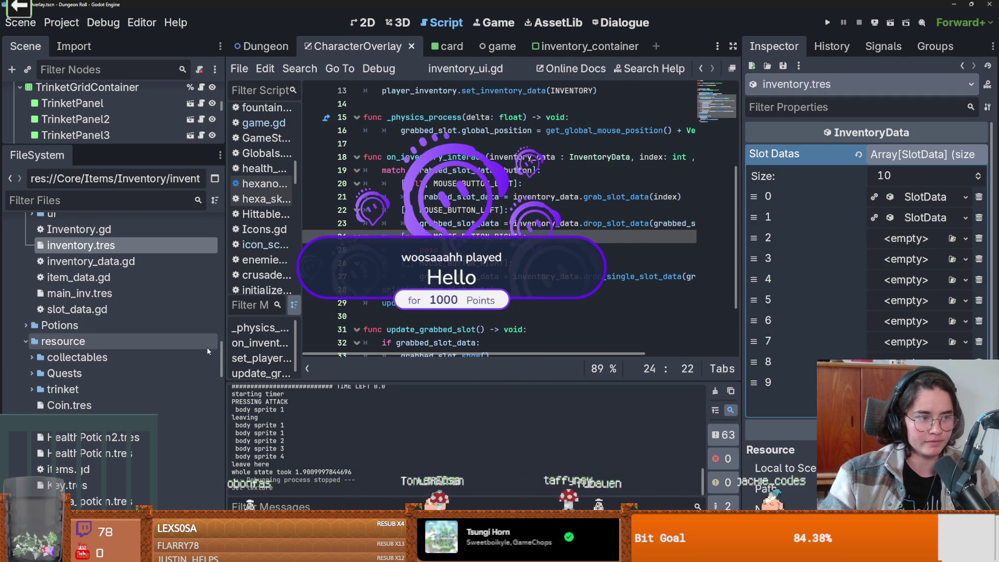
pyautogui.scroll(3, 520, 218)
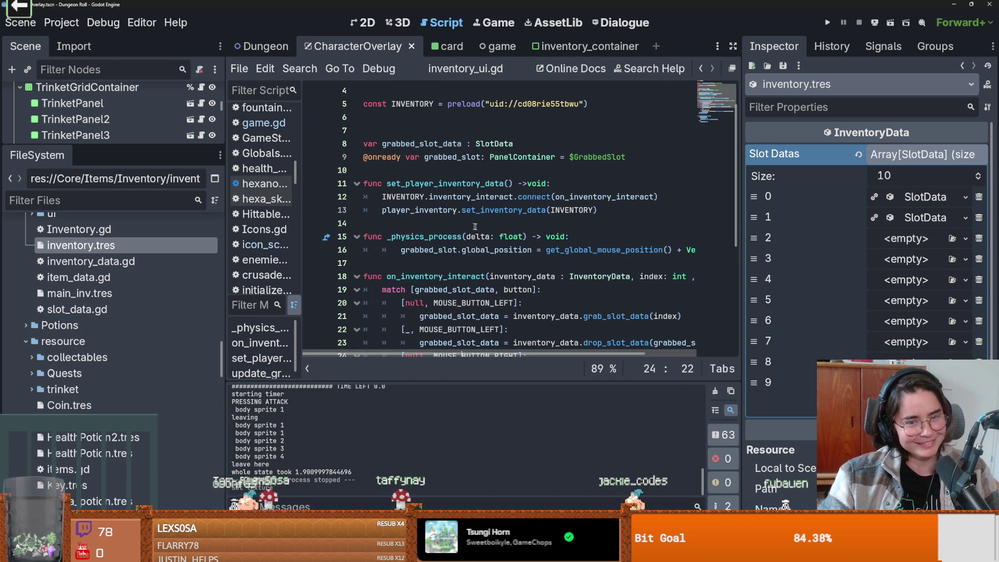
pyautogui.scroll(1, 474, 227)
# - Delete the extra blank line 7 after the INVENTORY constant
pyautogui.click(416, 250)
pyautogui.click(422, 210)
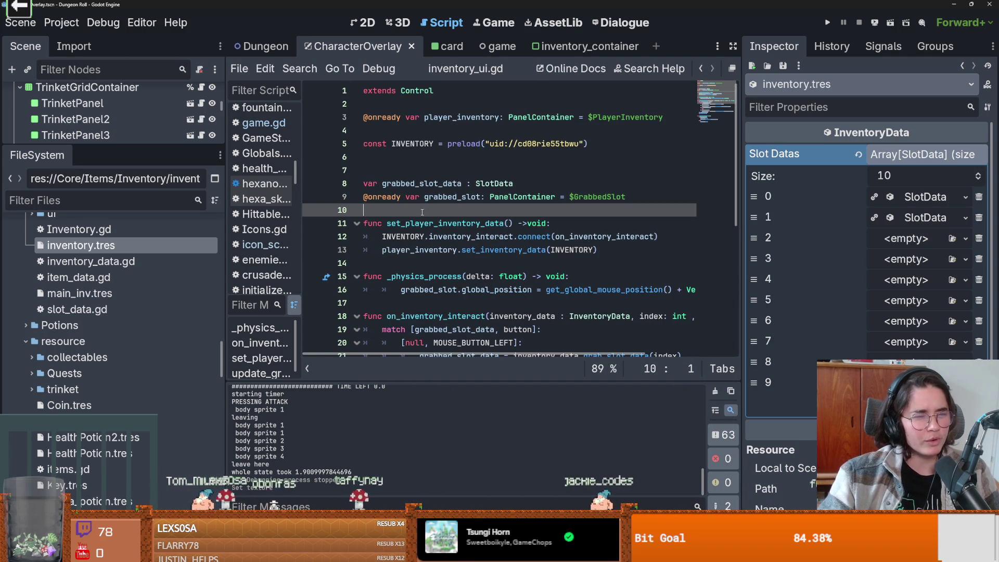
pyautogui.click(391, 166)
pyautogui.press('BackSpace')
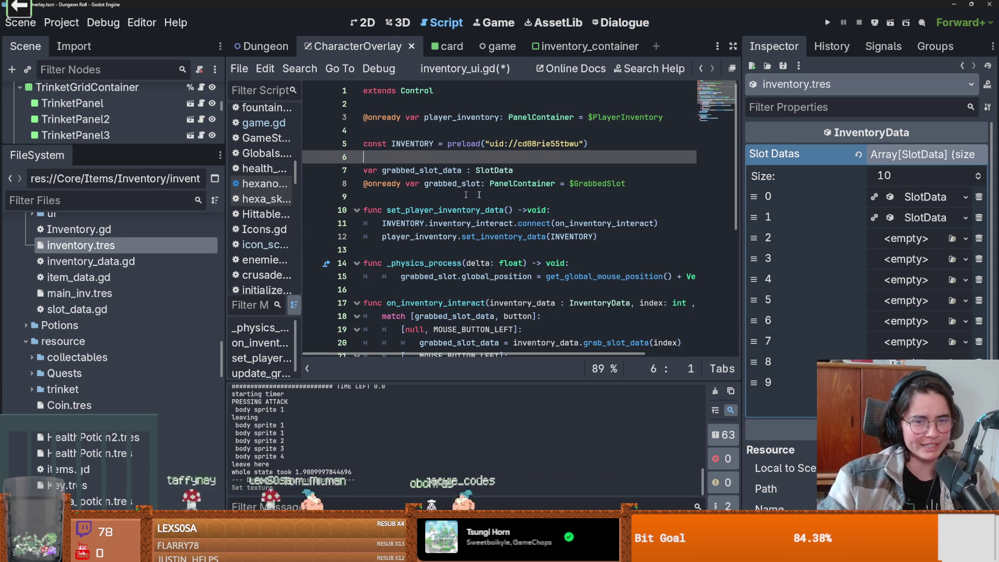
# - Widen the code area further and review the mouse-button cases in on_inventory_interact
pyautogui.moveTo(742, 249); pyautogui.dragTo(788, 249)
pyautogui.scroll(-3, 424, 276)
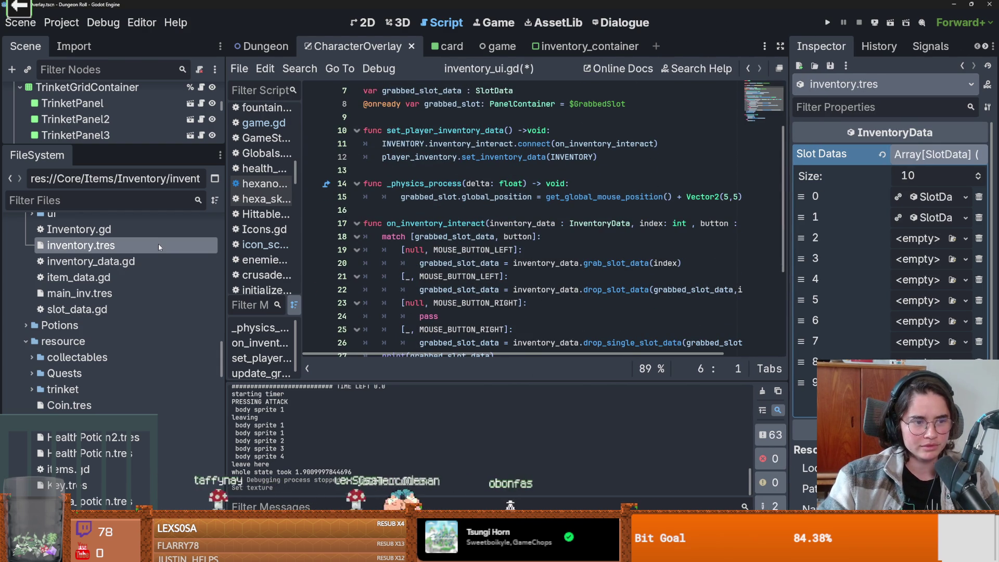
pyautogui.scroll(-1, 502, 280)
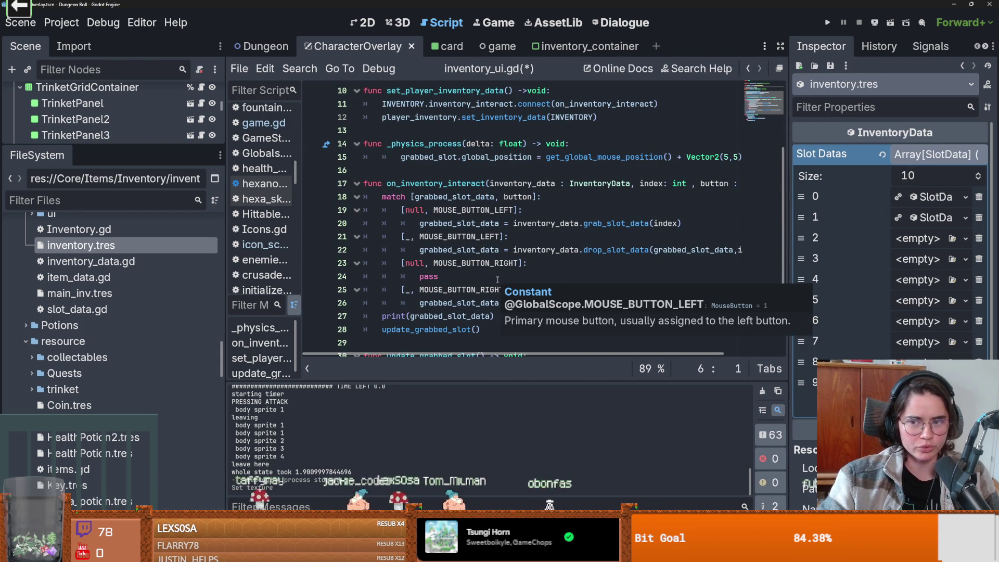
pyautogui.scroll(-2, 497, 279)
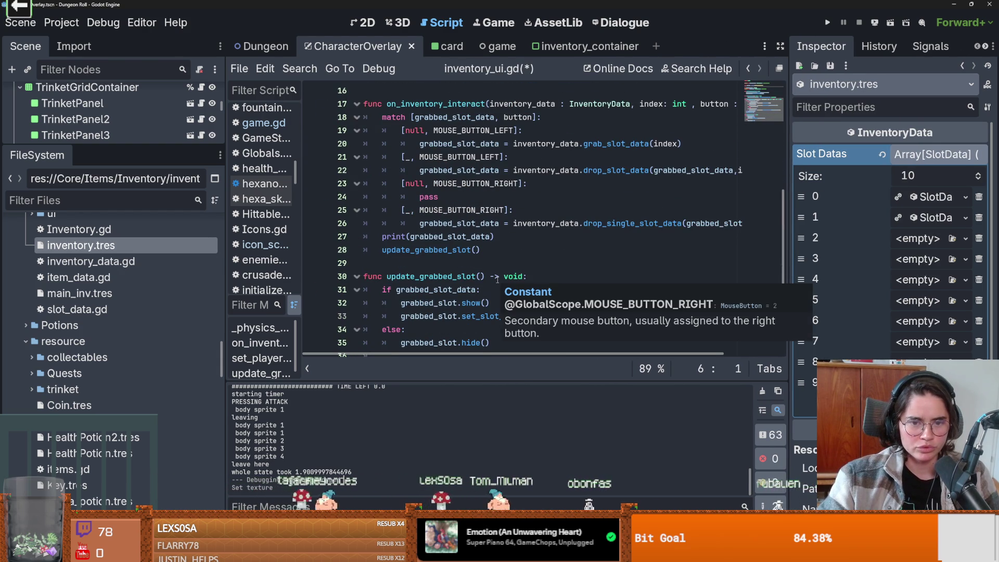
pyautogui.scroll(1, 477, 277)
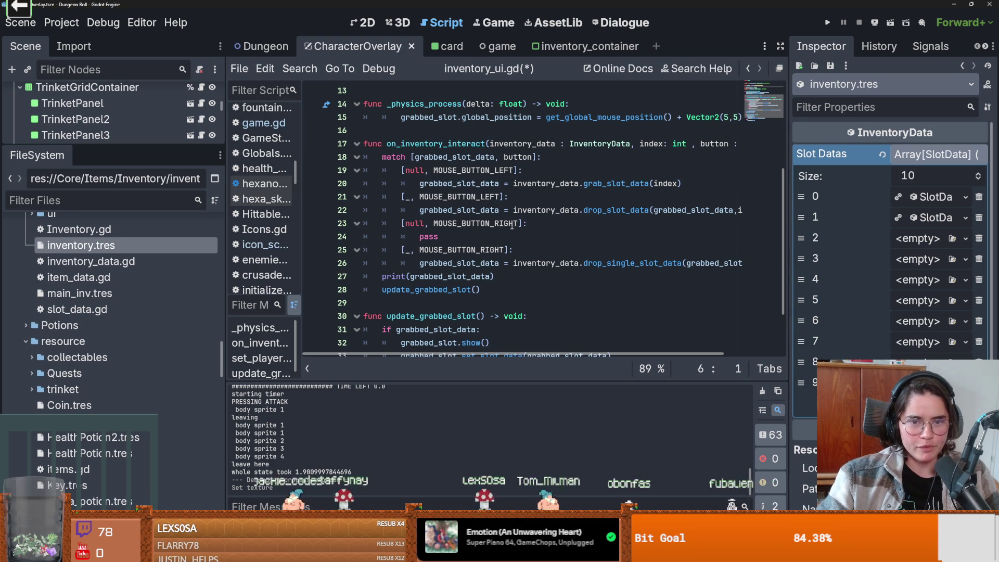
pyautogui.doubleClick(513, 224)
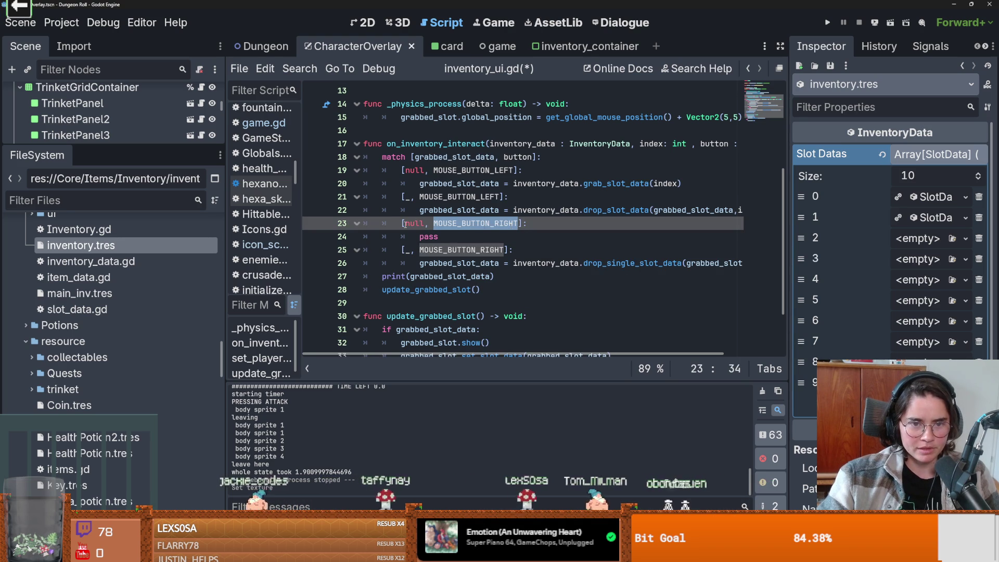
pyautogui.doubleClick(423, 223)
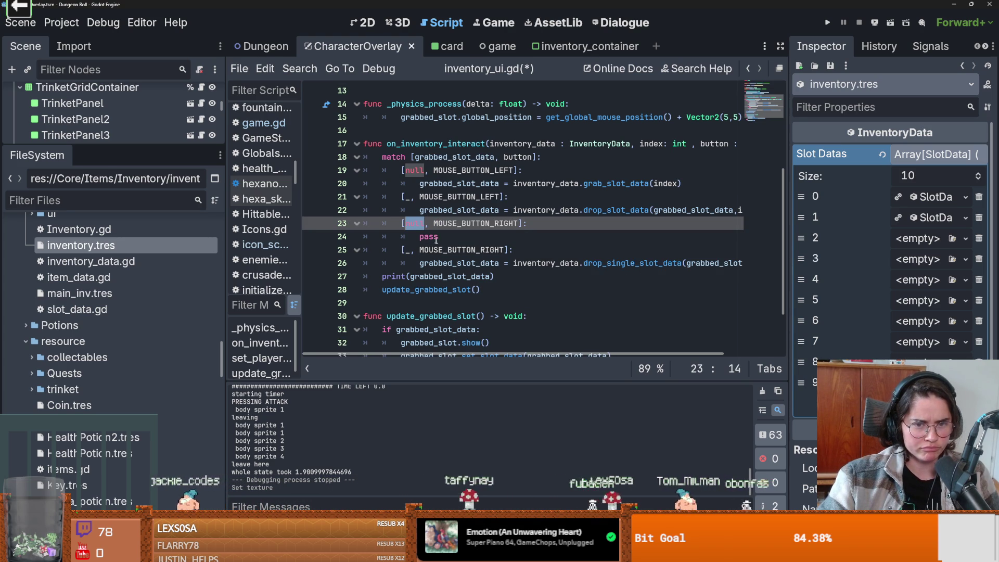
pyautogui.doubleClick(408, 251)
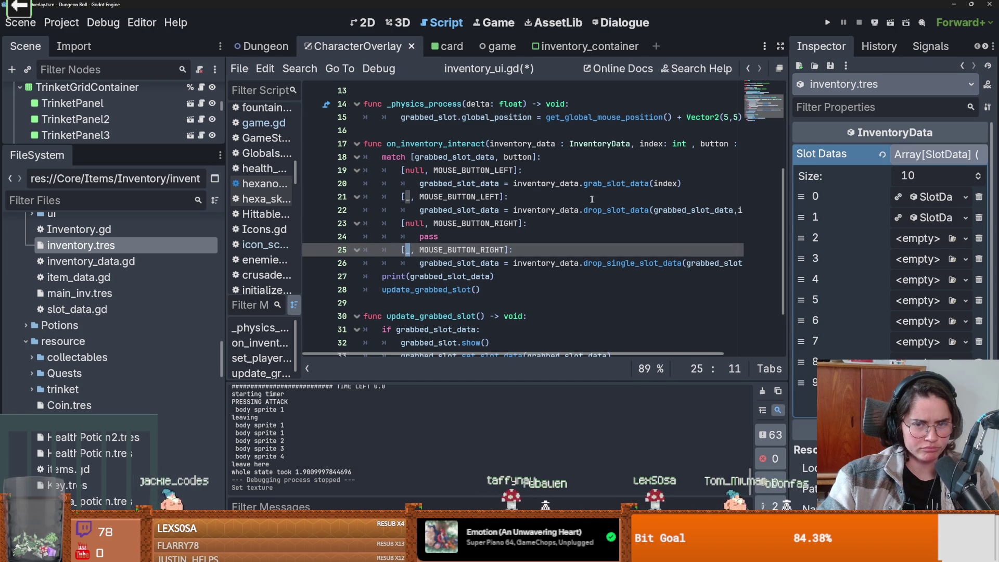
pyautogui.doubleClick(616, 183)
pyautogui.click(537, 263)
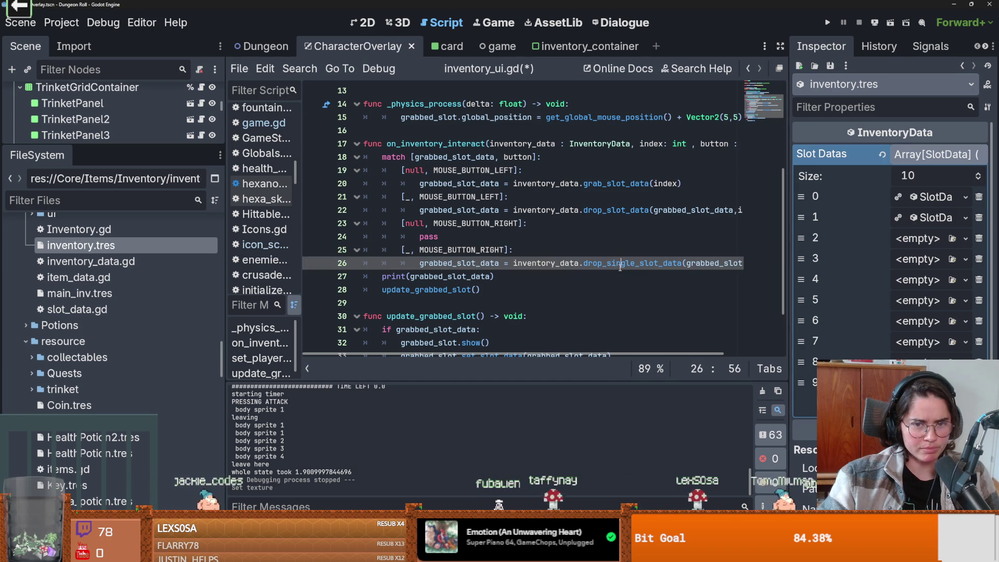
pyautogui.click(409, 223)
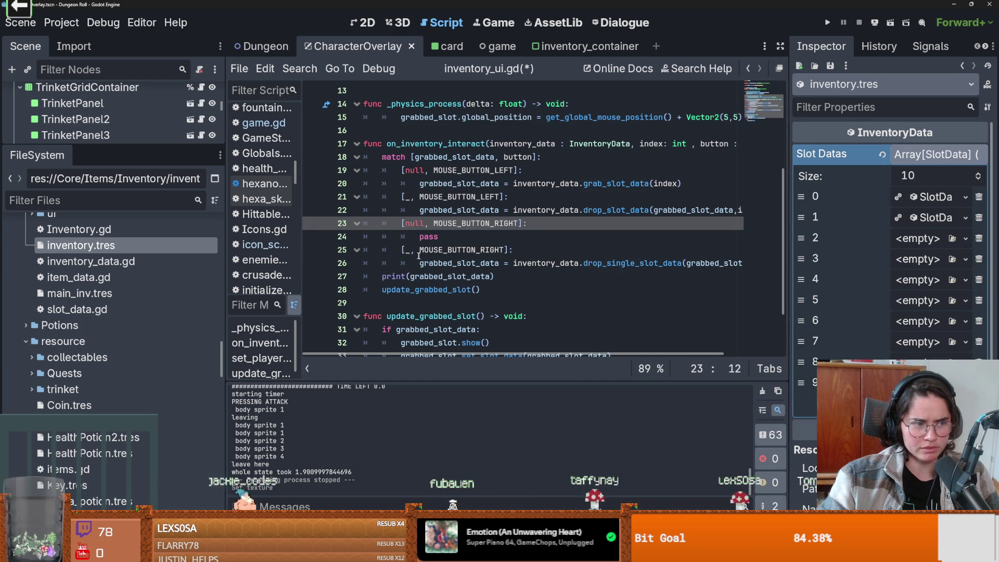
pyautogui.moveTo(436, 251)
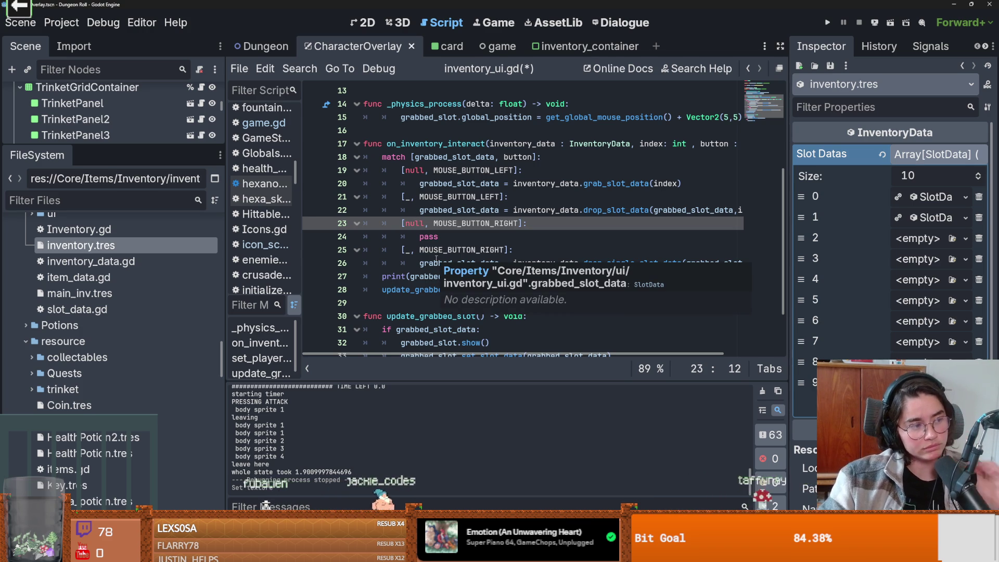
pyautogui.doubleClick(415, 223)
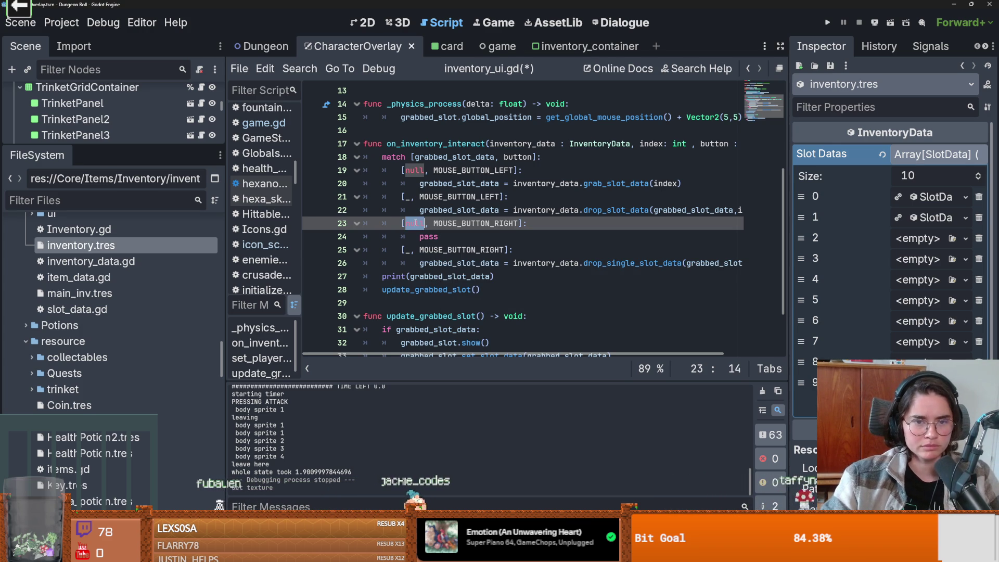
pyautogui.doubleClick(408, 250)
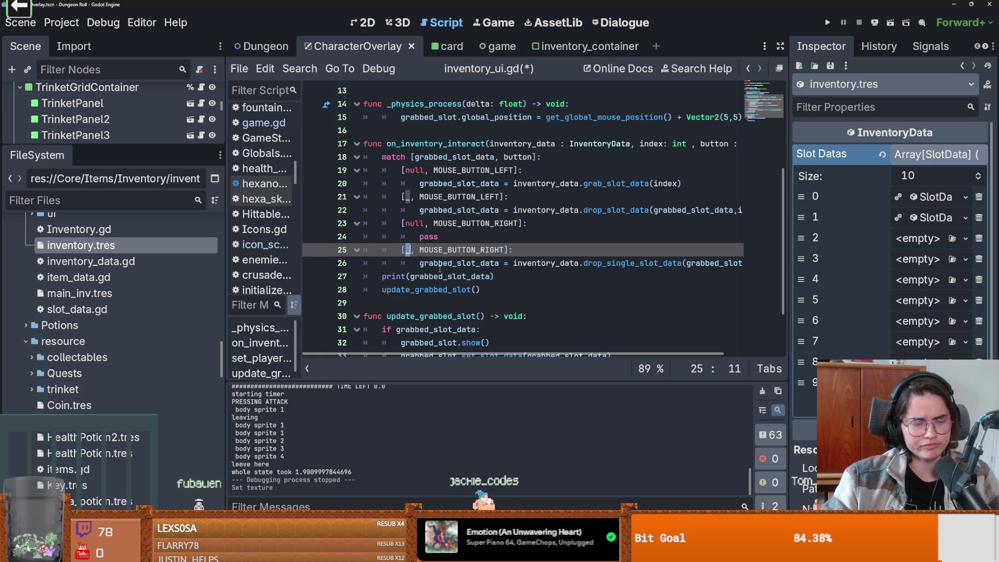
pyautogui.moveTo(440, 269)
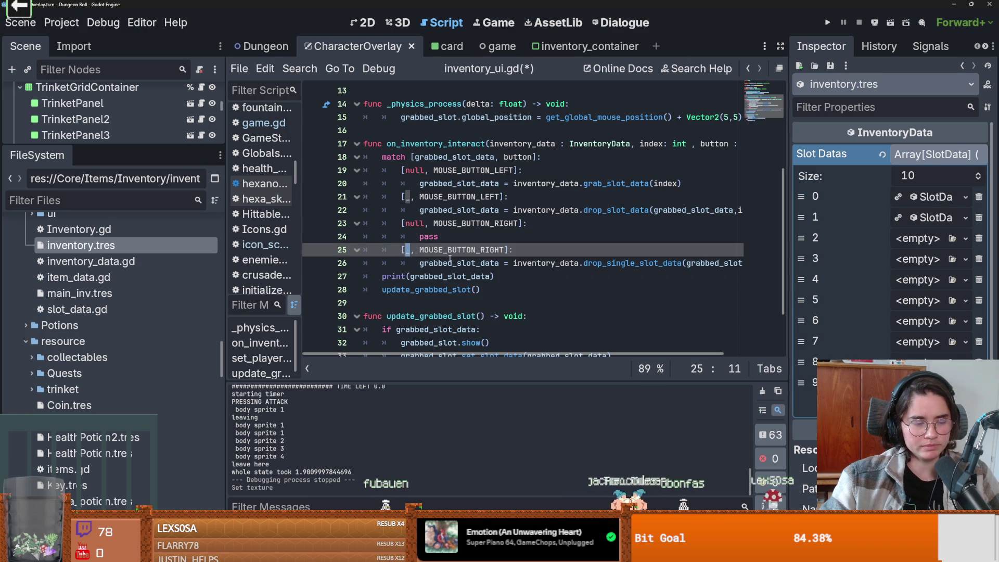
pyautogui.doubleClick(415, 224)
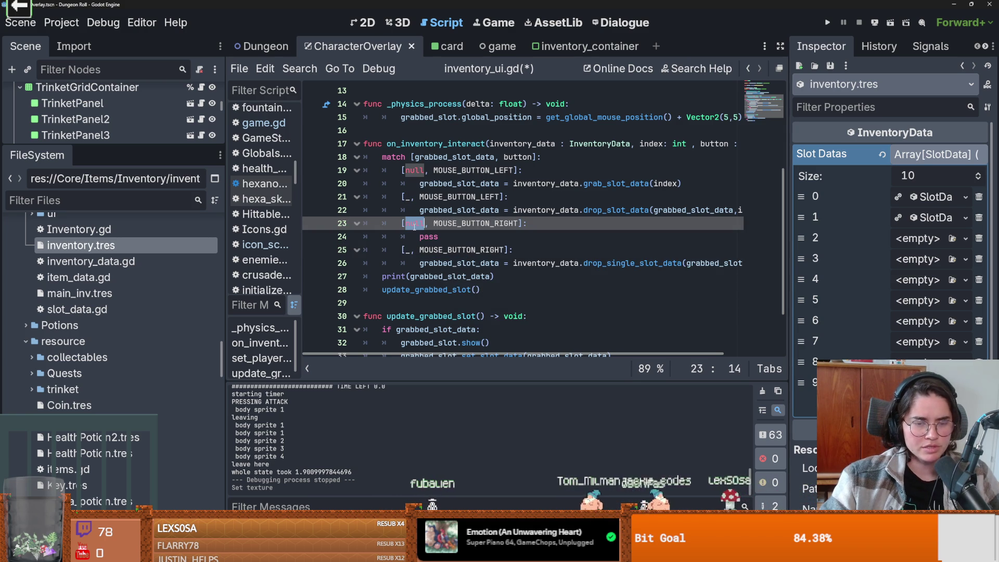